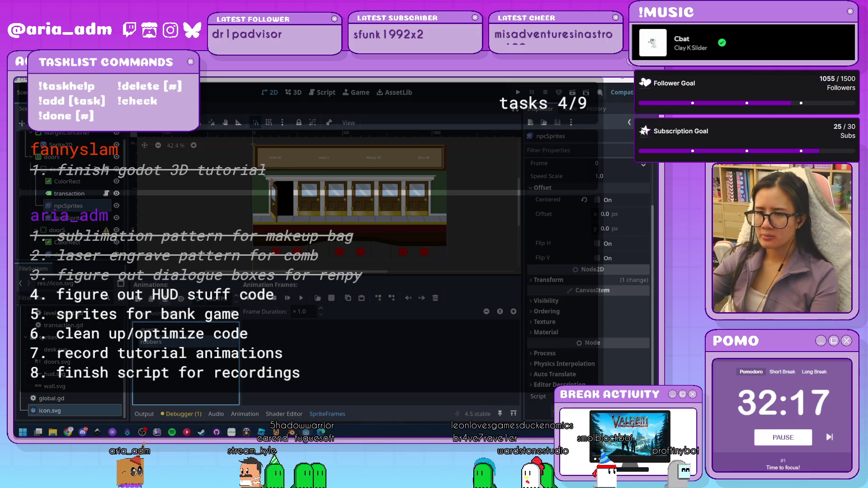
Delete the robbers animation and the remaining animations from the npcSprites SpriteFrames
click(155, 329)
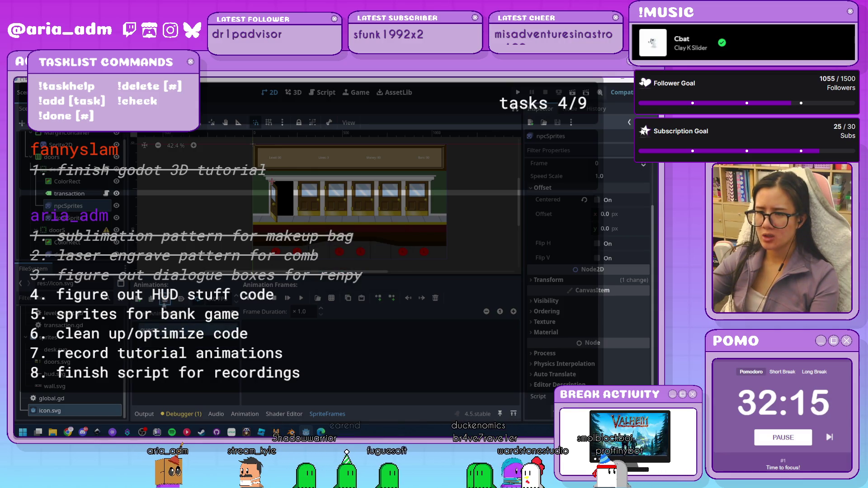
click(229, 328)
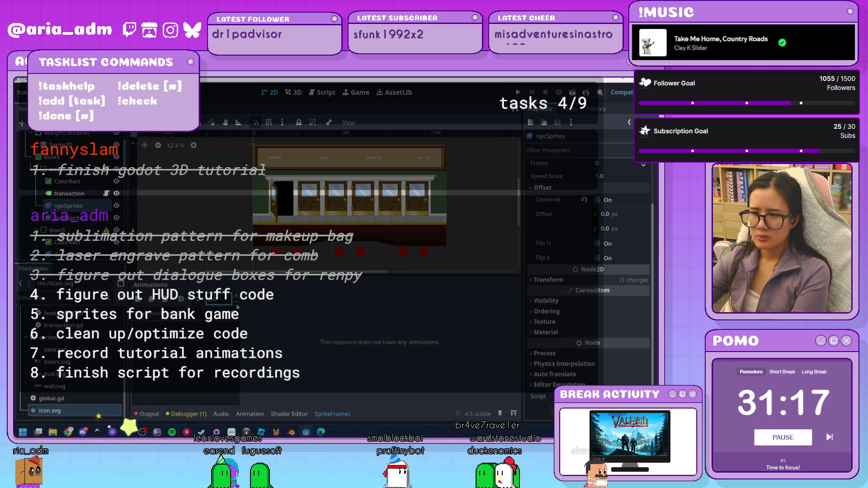
click(197, 365)
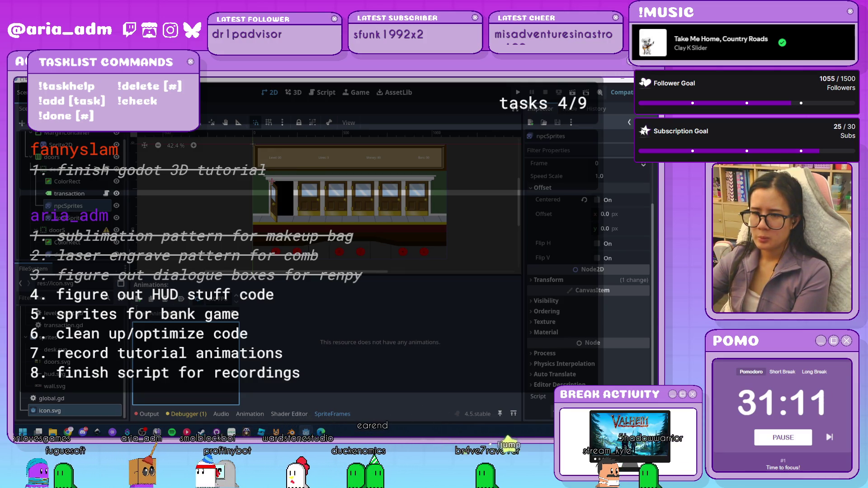
Create a new empty animation in the npcSprites SpriteFrames panel
click(139, 298)
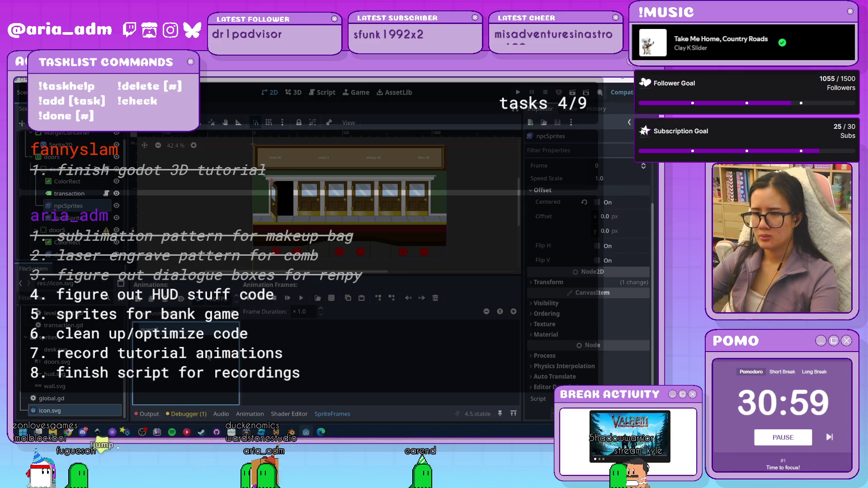
click(348, 370)
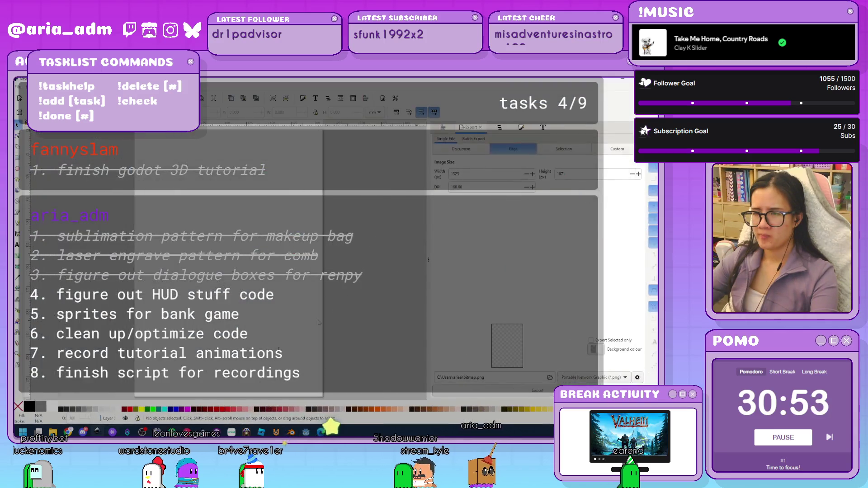
click(157, 431)
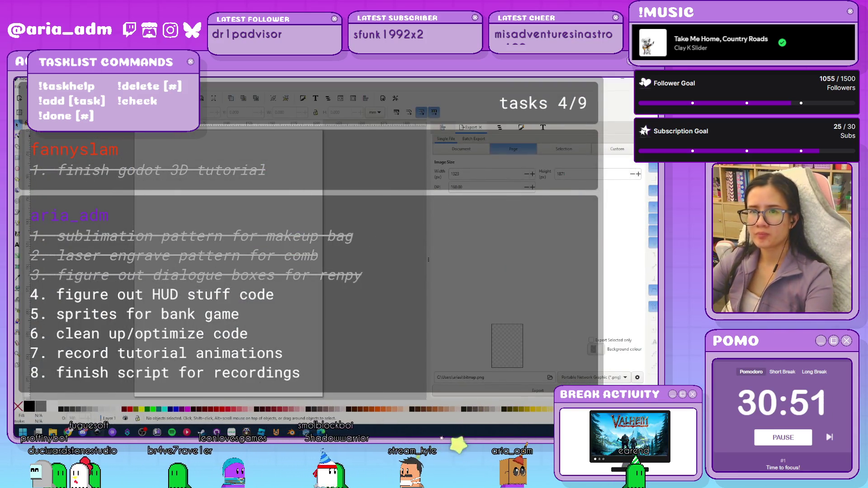
click(17, 86)
mouse_move(45, 121)
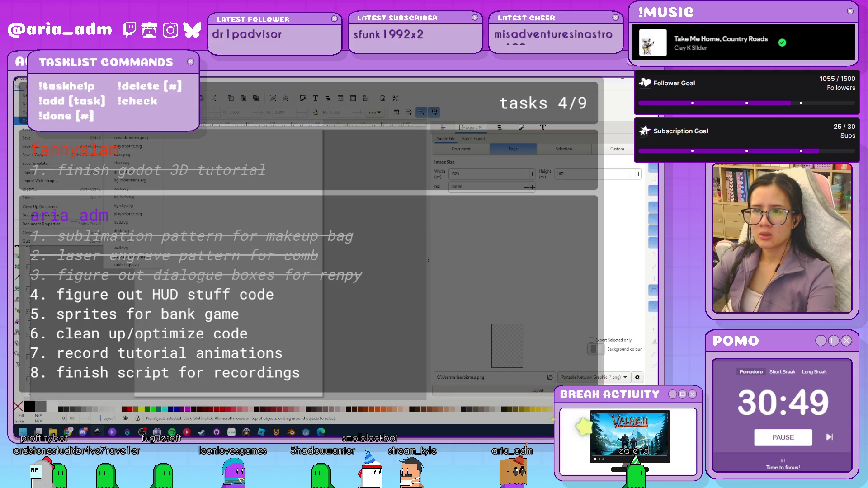
key(Escape)
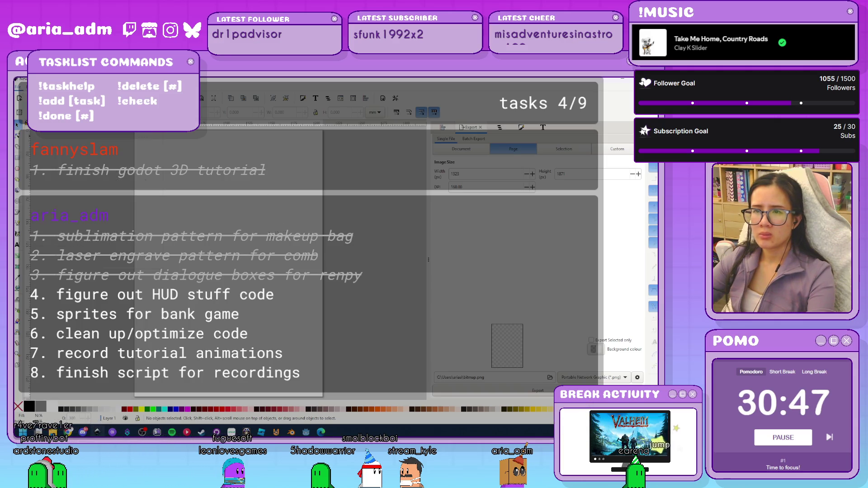
key(alt+Tab)
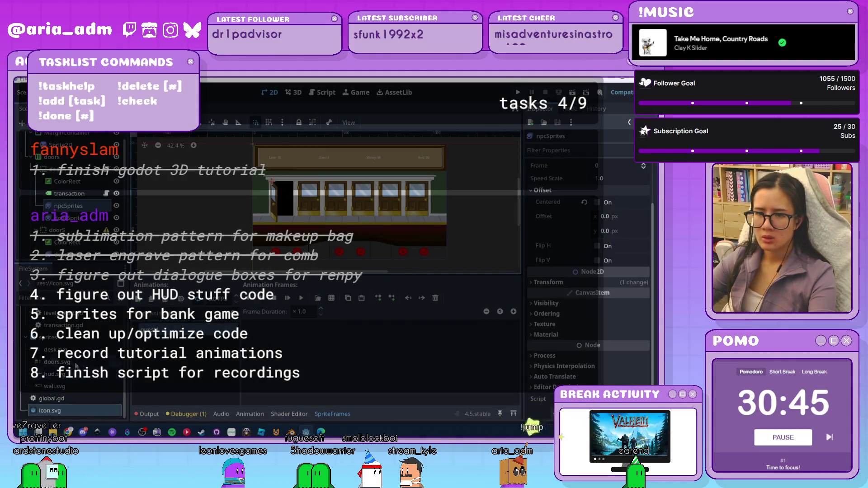
Show the sprite file in the system file manager, then return to Inkscape
right_click(64, 362)
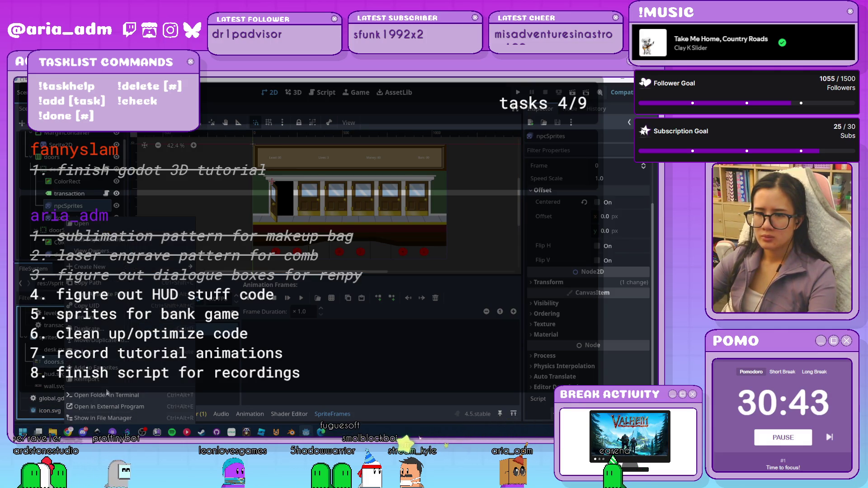
click(114, 420)
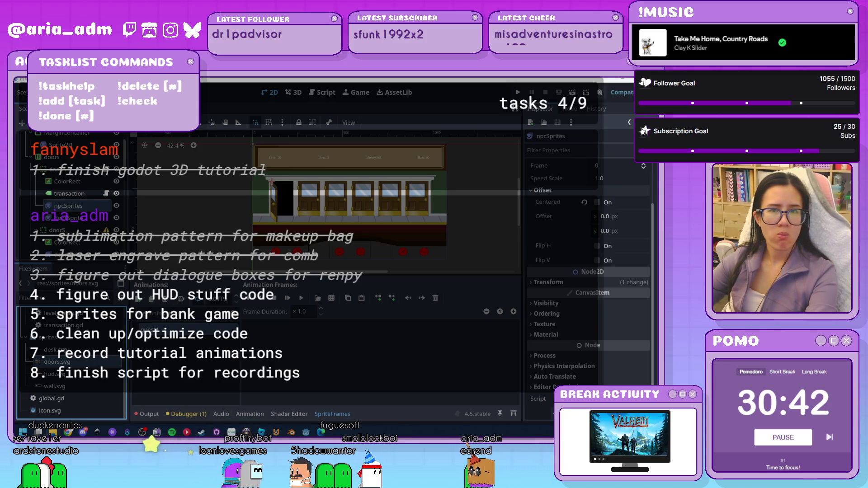
scroll(475, 242, up, 1)
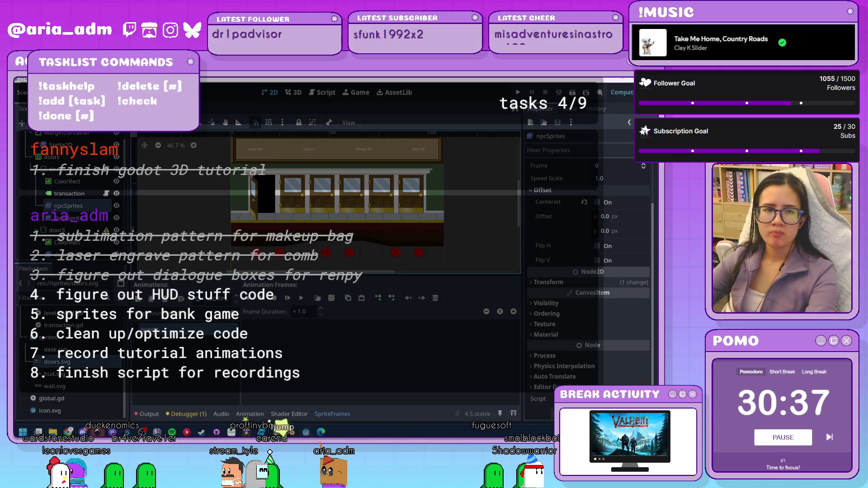
key(alt+Tab)
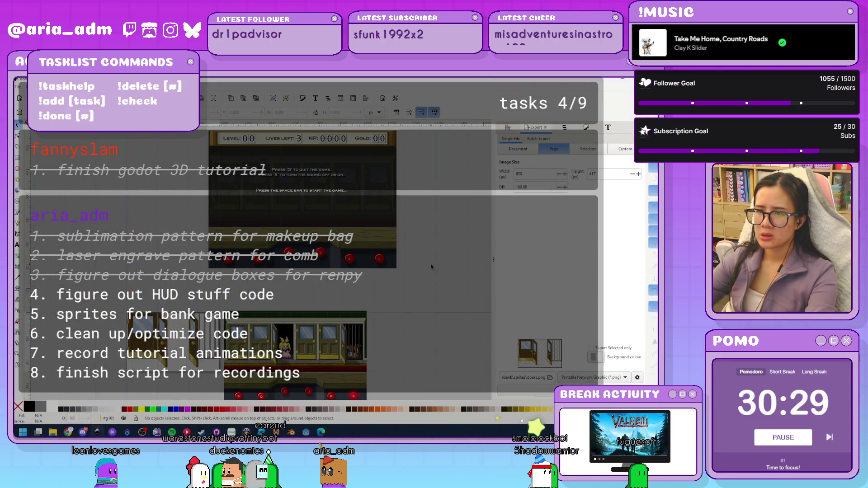
Save the drawing as nps.svg, then save it again under the corrected name npcs.svg
scroll(430, 266, down, 5)
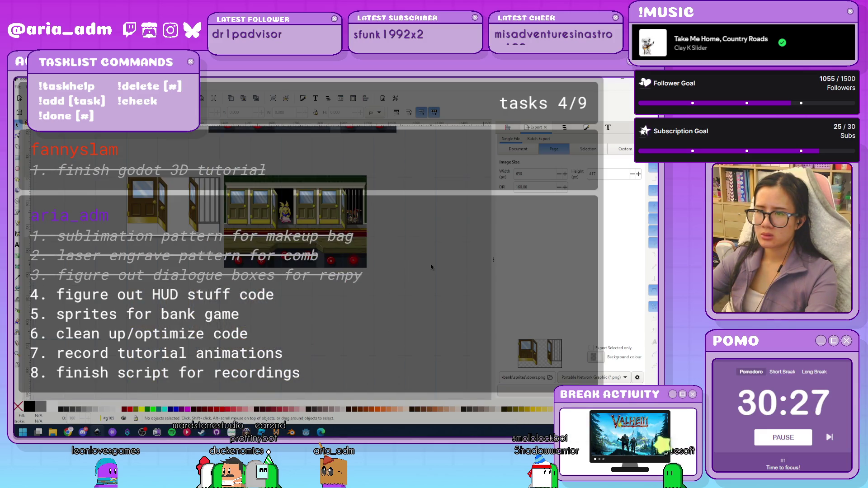
scroll(429, 266, up, 1)
ctrl+scroll(108, 232, up, 2)
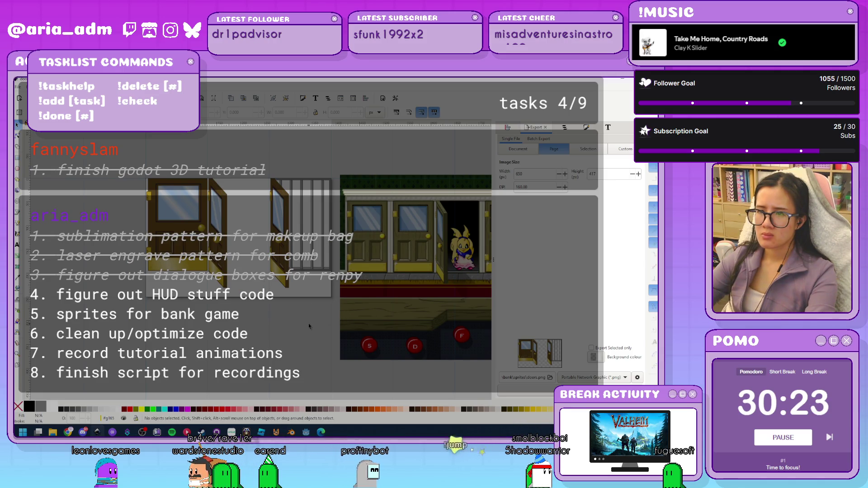
scroll(282, 325, up, 1)
scroll(282, 325, right, 1)
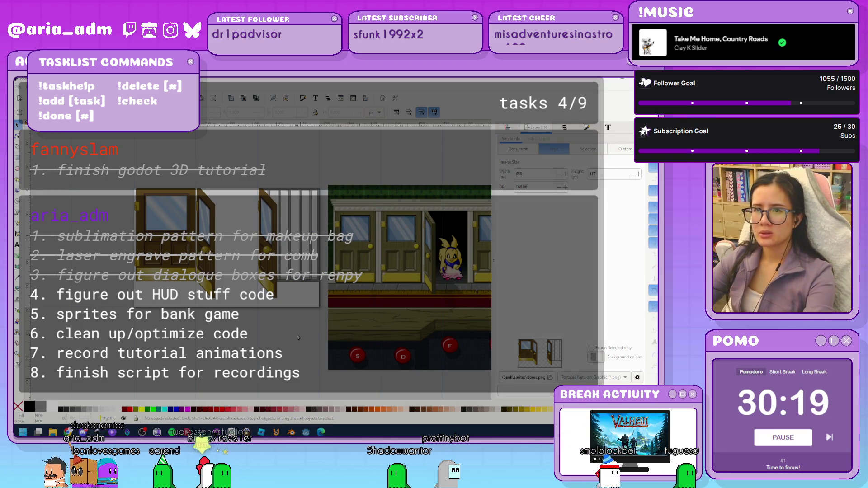
key(ctrl+shift+s)
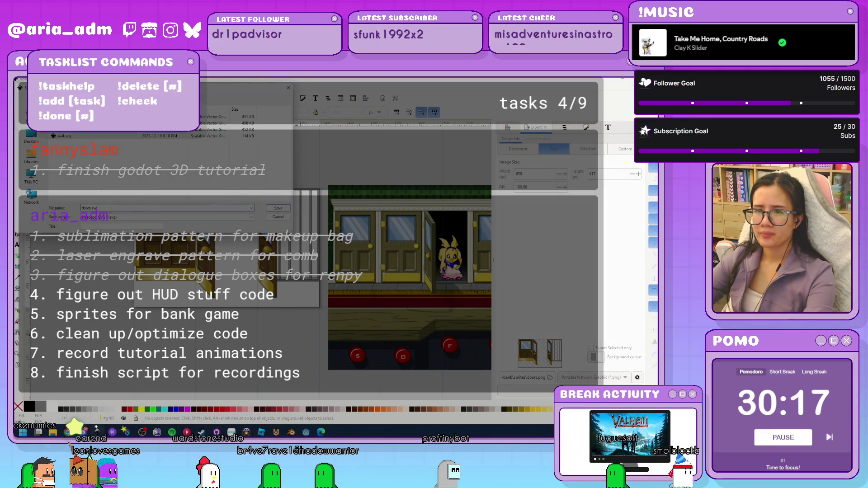
text(npsl)
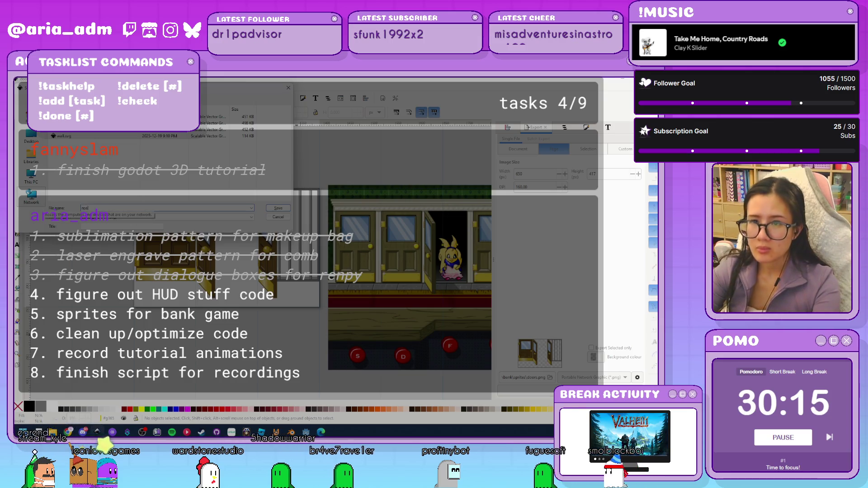
key(Return)
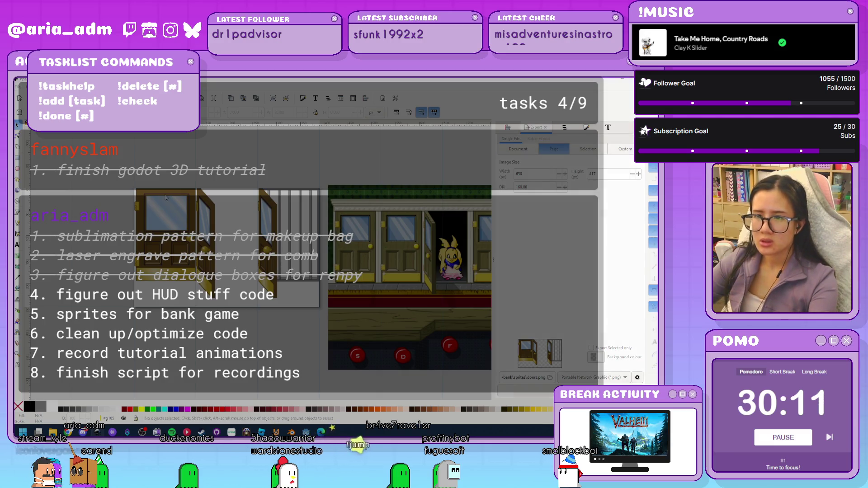
key(ctrl+shift+s)
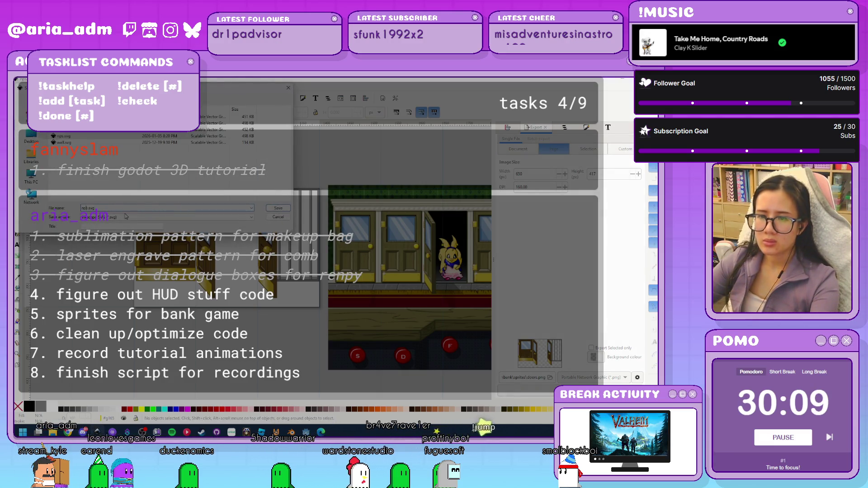
click(268, 210)
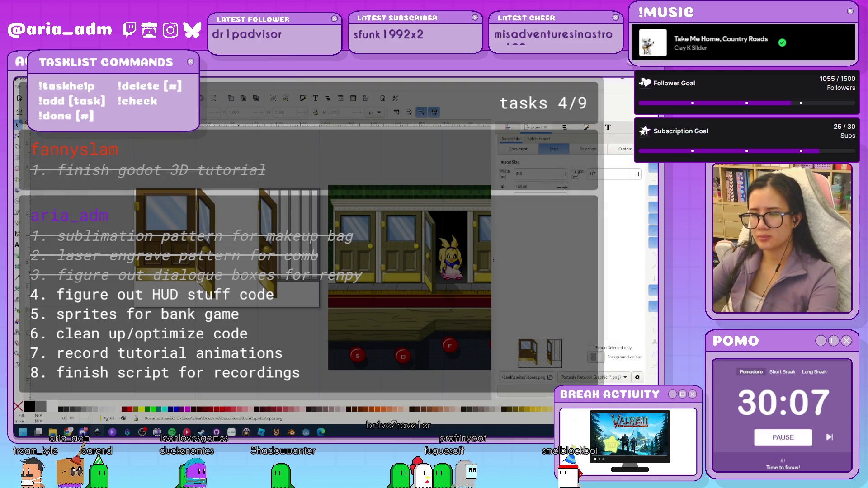
Zoom in on the door group, open Document Properties, and switch to the Godot editor
scroll(298, 355, left, 1)
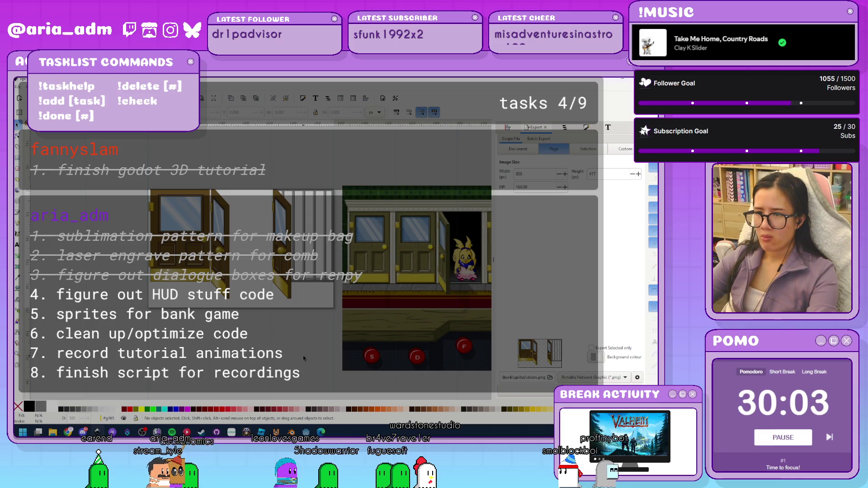
drag(303, 356, 221, 368)
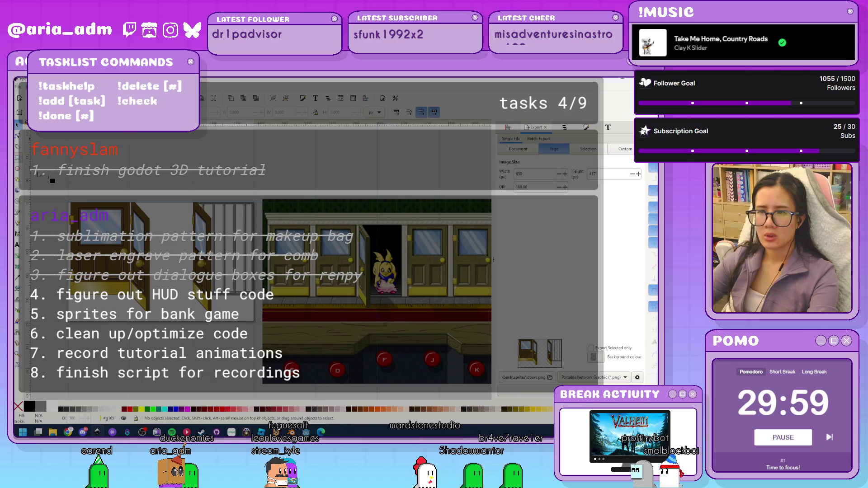
scroll(287, 310, right, 10)
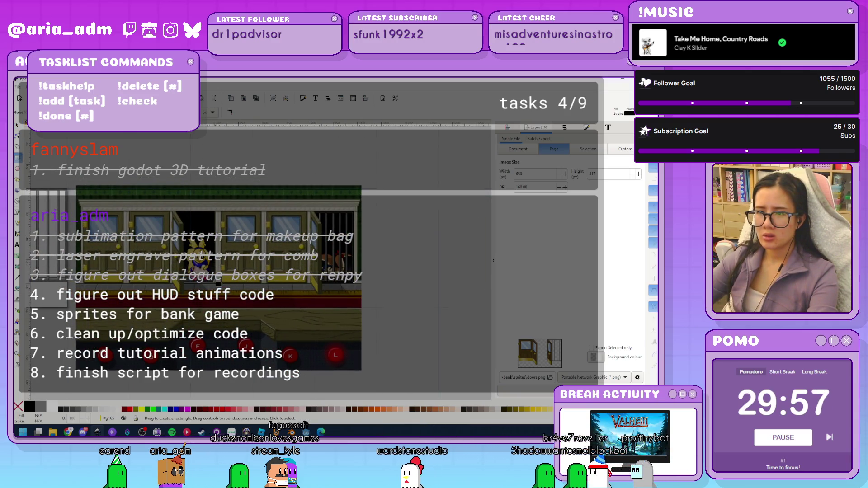
scroll(215, 294, left, 8)
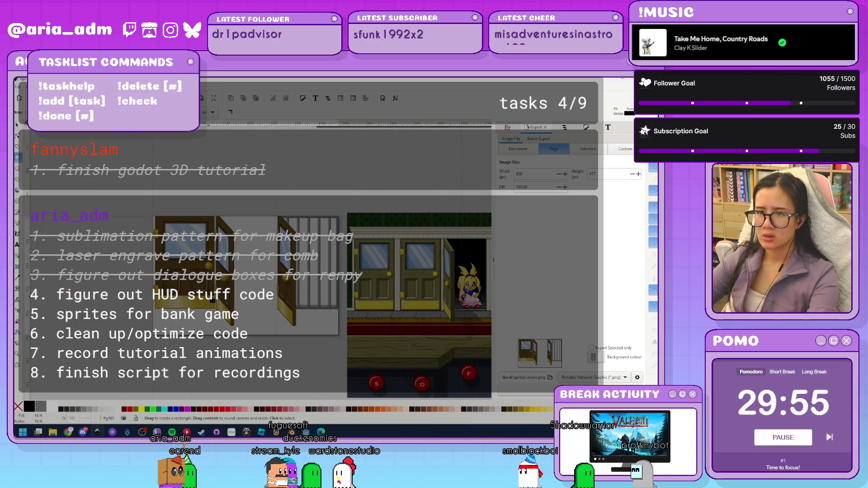
key(s)
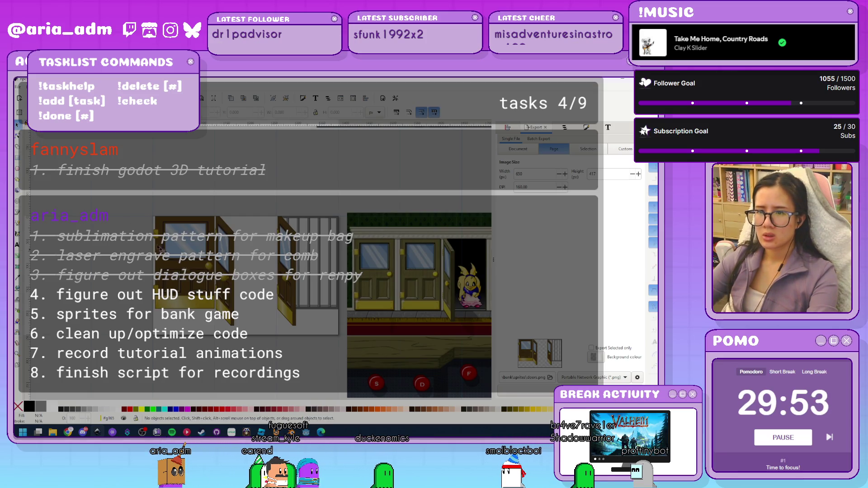
click(183, 269)
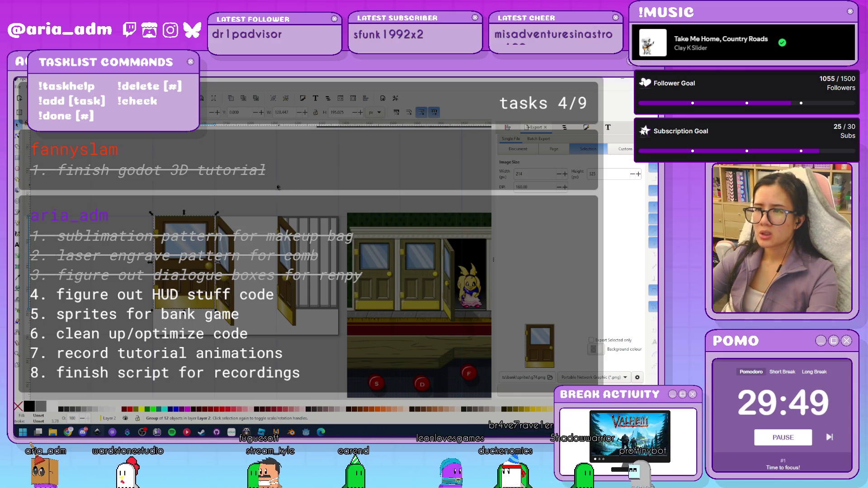
key(ctrl)
scroll(273, 270, up, 1)
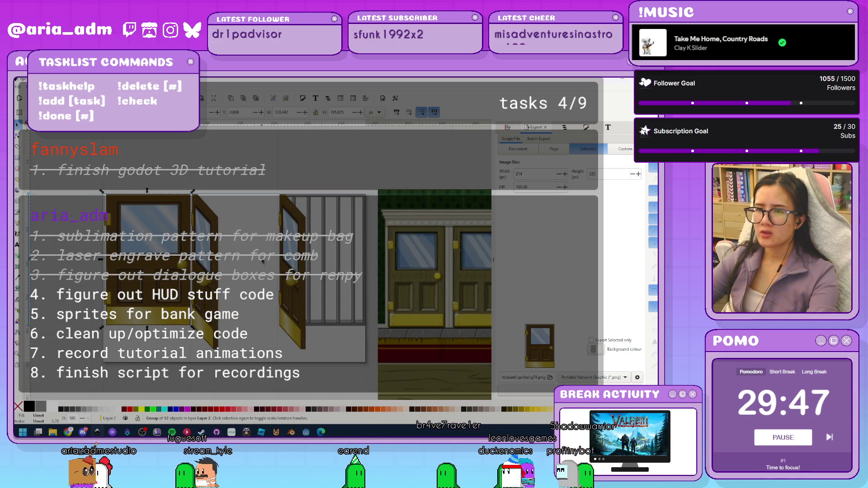
key(Escape)
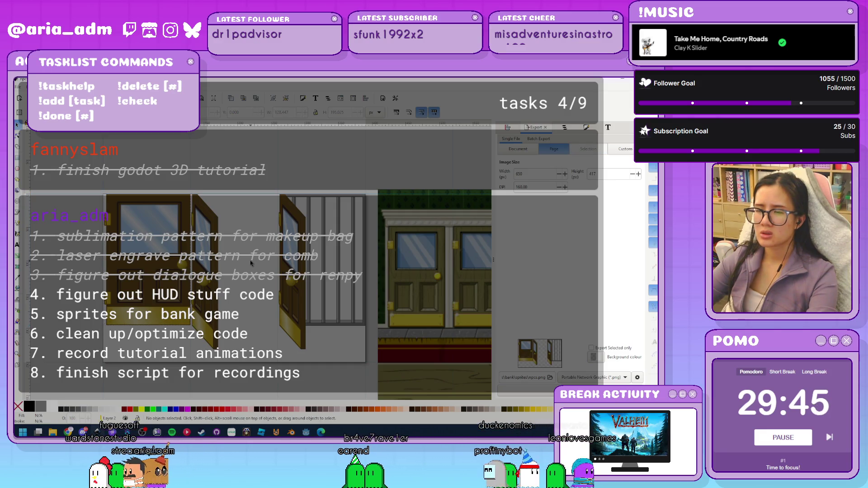
key(ctrl+shift+d)
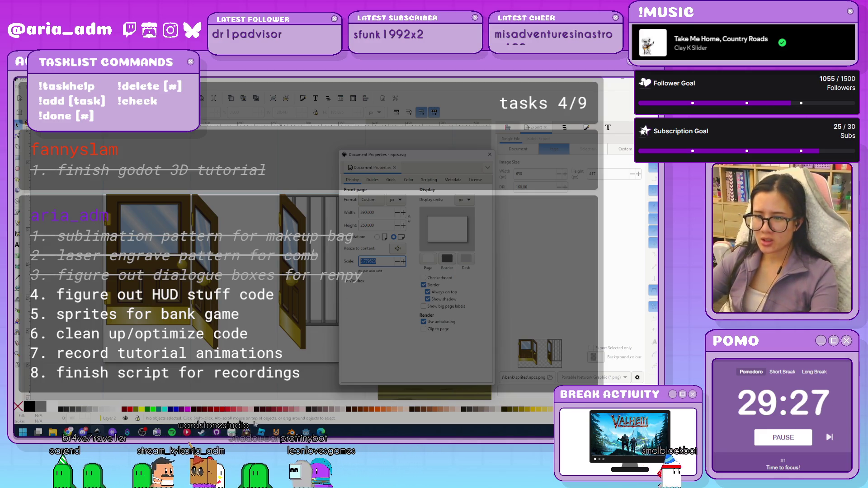
click(306, 432)
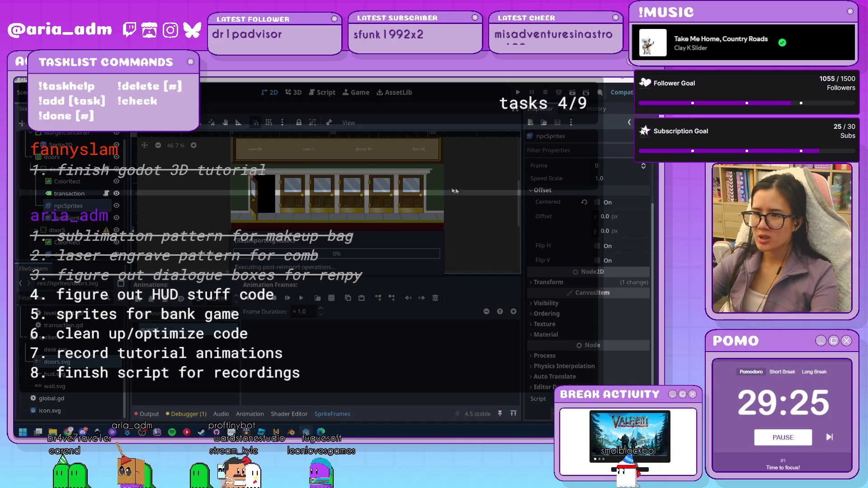
Zoom the Godot canvas onto a bank door, then return to Inkscape's Document Properties
scroll(302, 202, up, 3)
scroll(303, 202, up, 7)
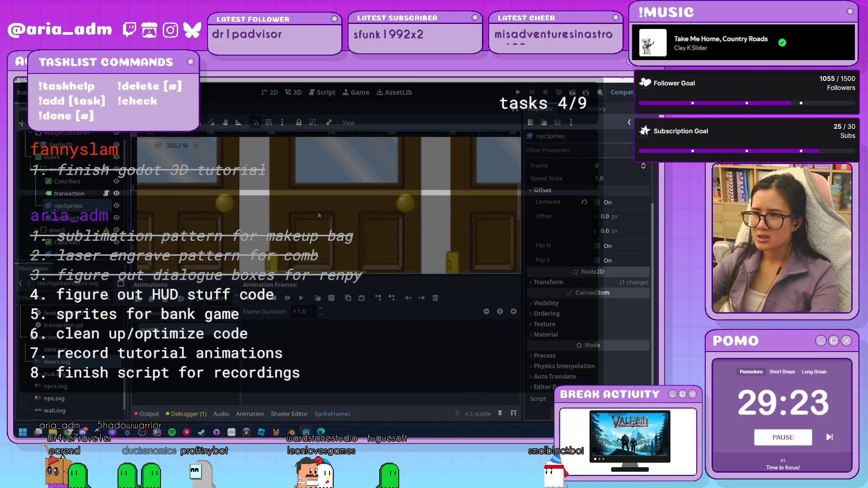
scroll(318, 214, up, 3)
scroll(318, 215, down, 2)
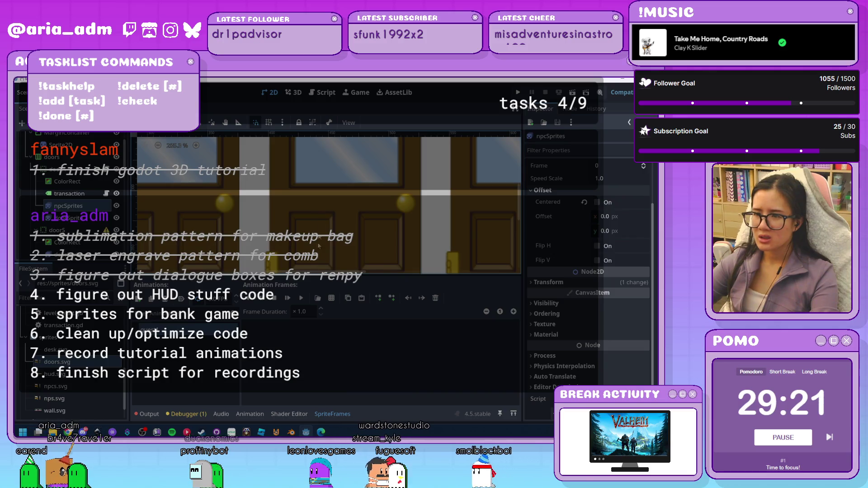
key(alt+Tab)
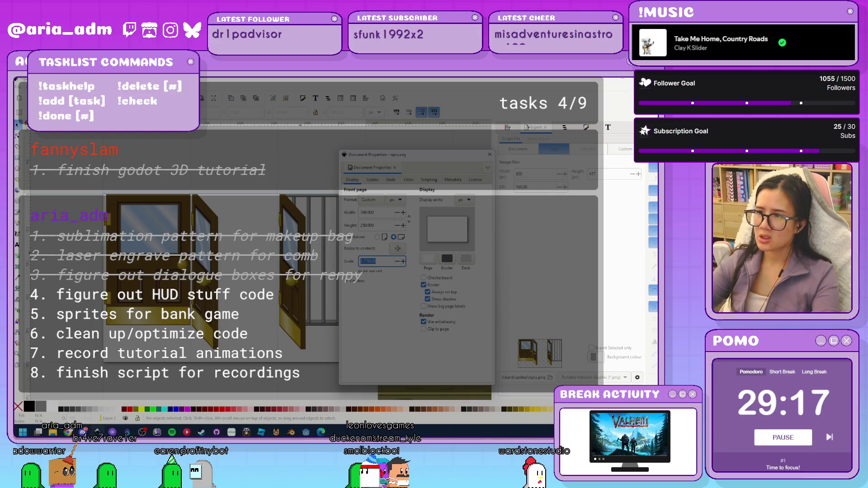
With nothing selected, set the document scale to 1.0 in Document Properties
key(ctrl+shift+d)
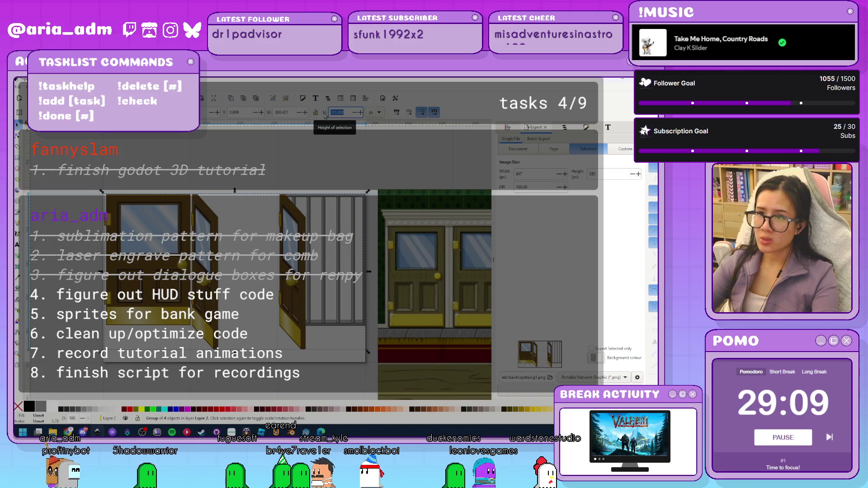
click(275, 161)
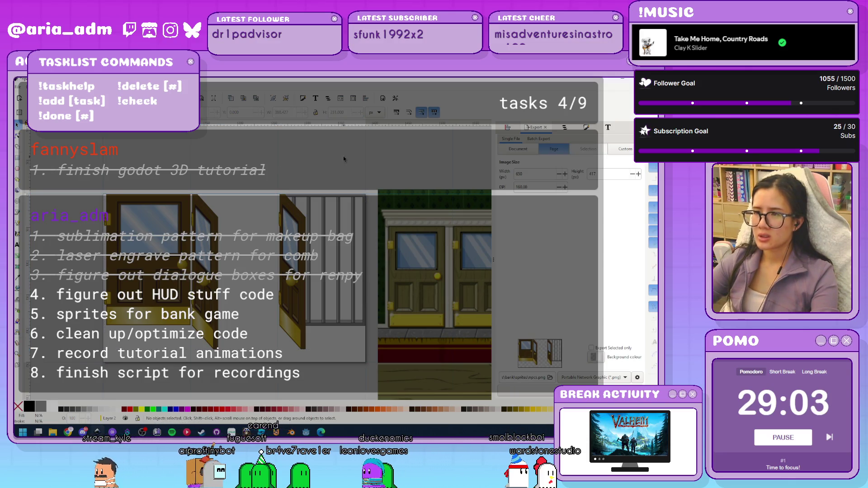
key(ctrl+shift+d)
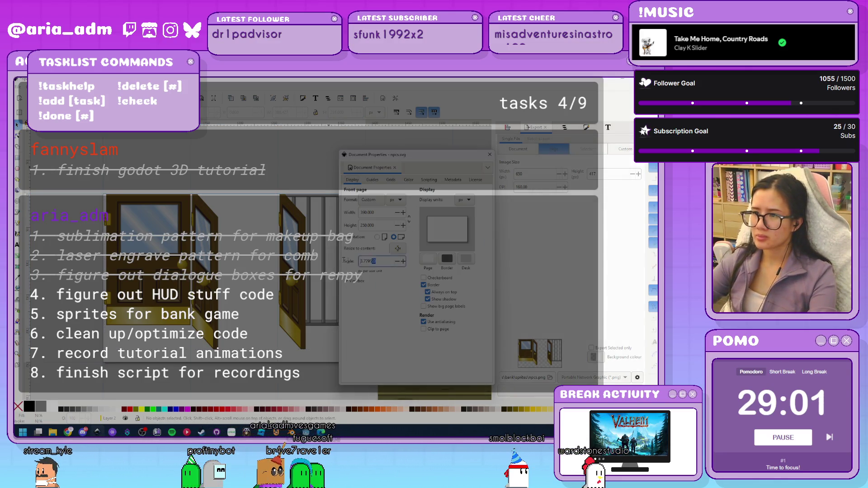
text(1)
key(Return)
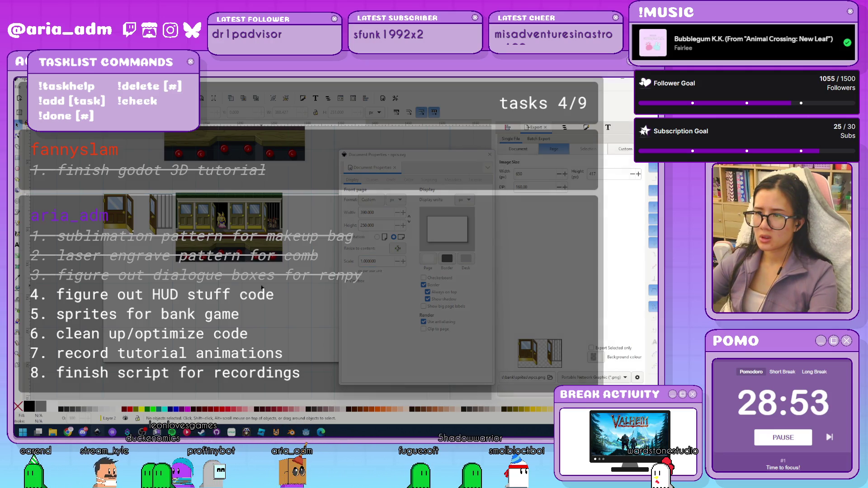
click(490, 155)
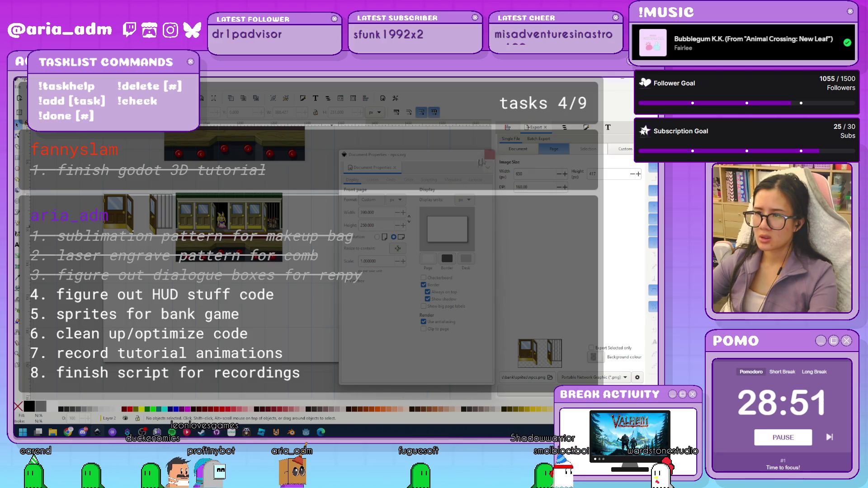
Check the grid spacing of 130 by 250, then close Document Properties
key(ctrl+Page_Down)
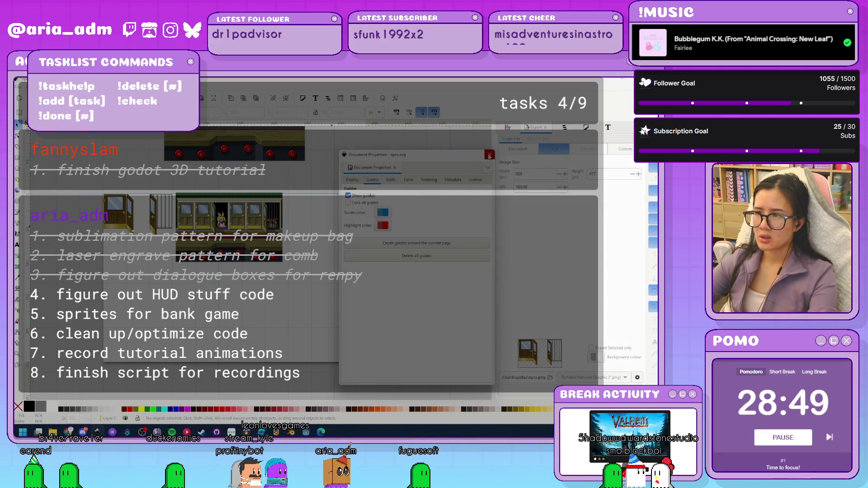
key(ctrl+Page_Down)
double_click(454, 279)
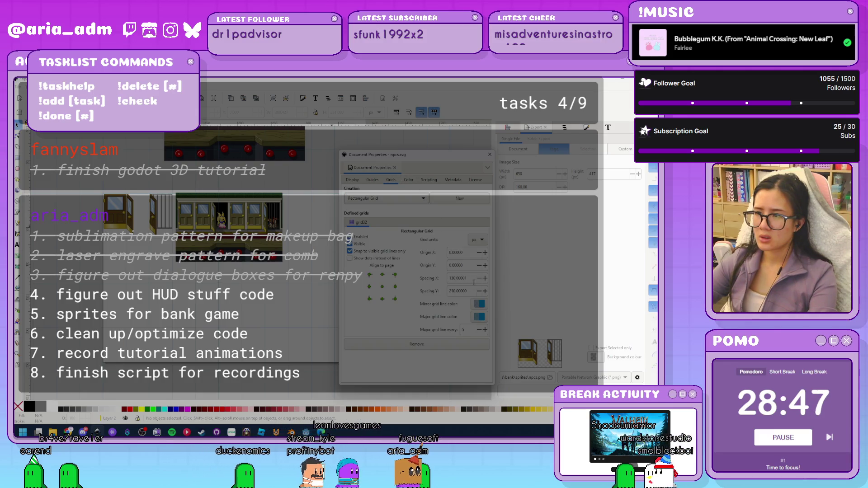
key(Tab)
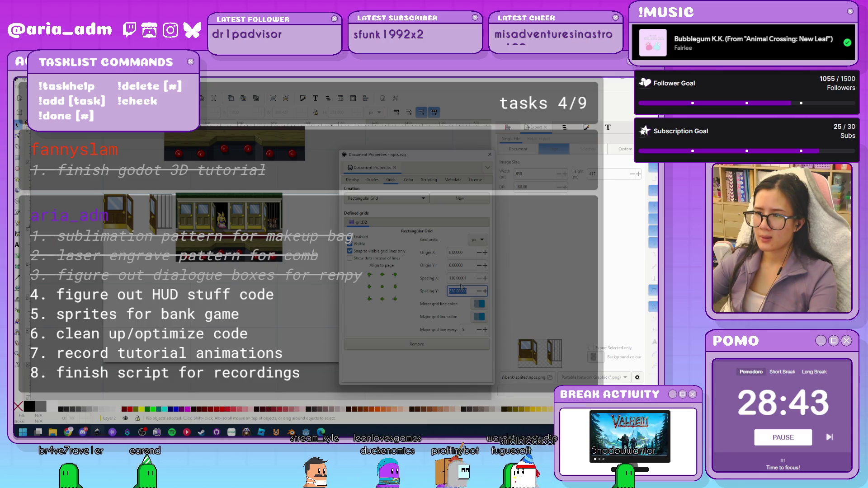
drag(466, 278, 454, 278)
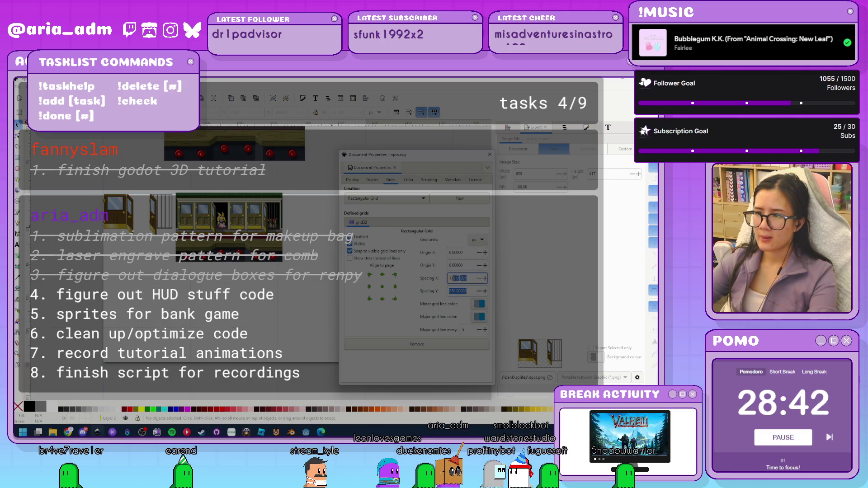
click(305, 288)
click(489, 156)
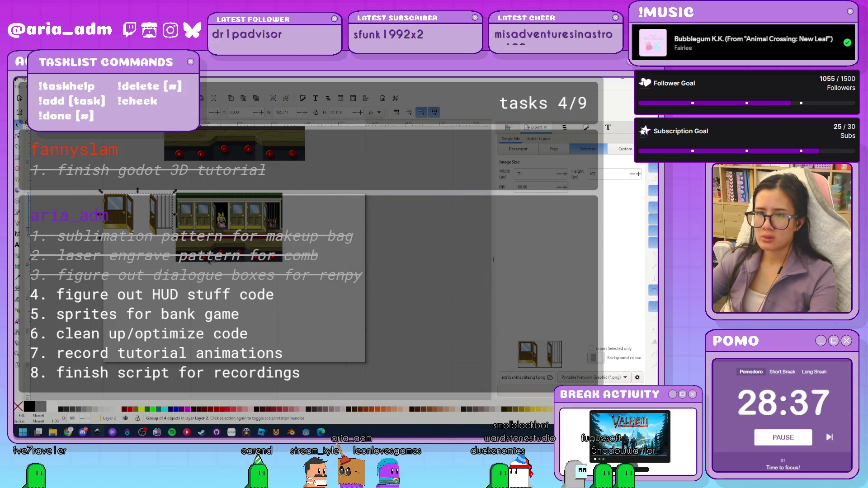
Resize the door group proportionally to a height of 231 px
text(3)
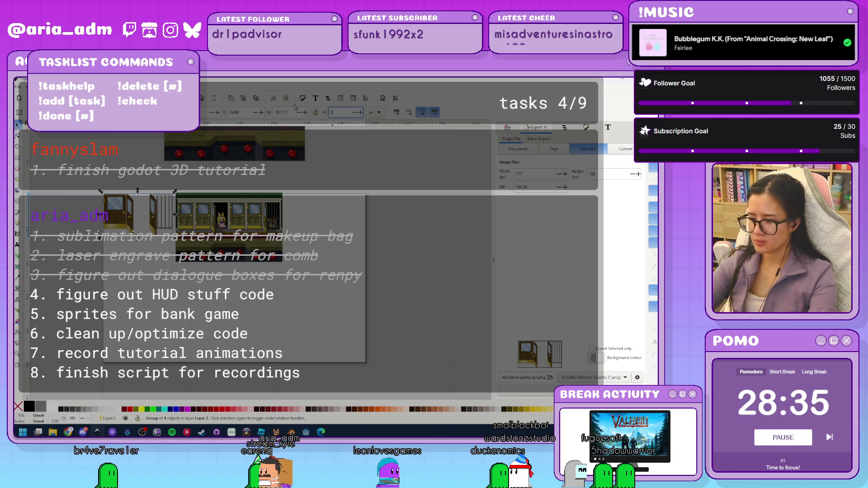
key(Escape)
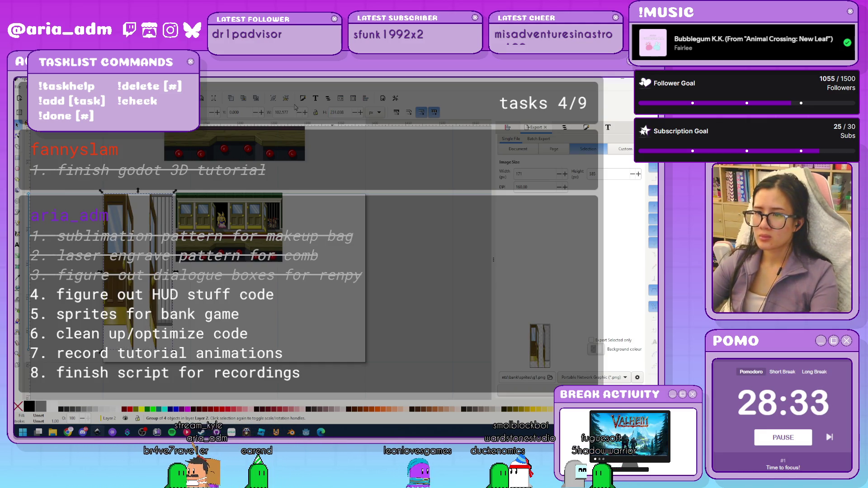
click(315, 112)
text(231)
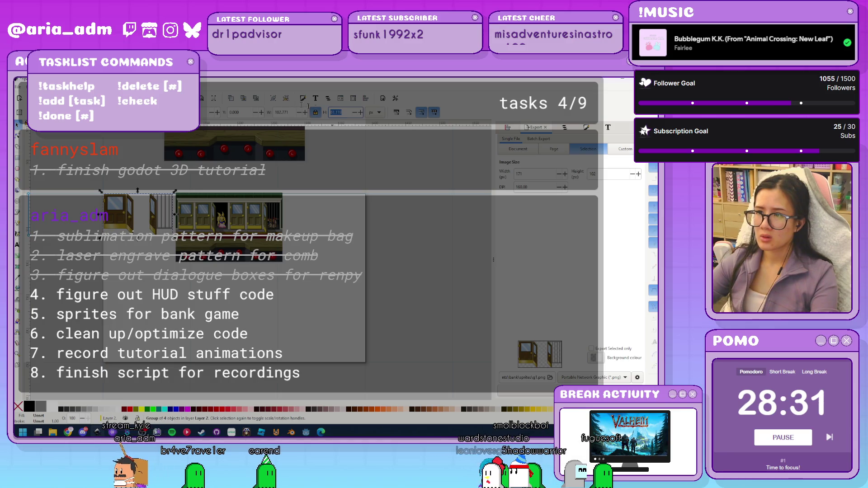
key(Return)
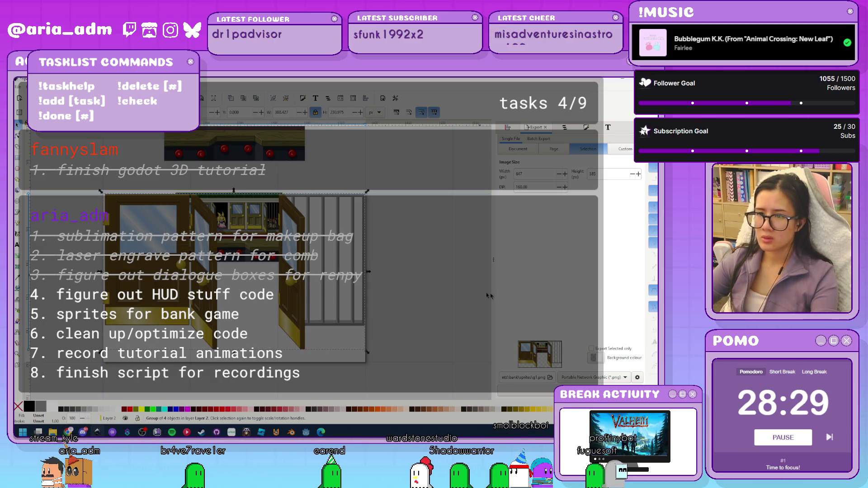
key(Escape)
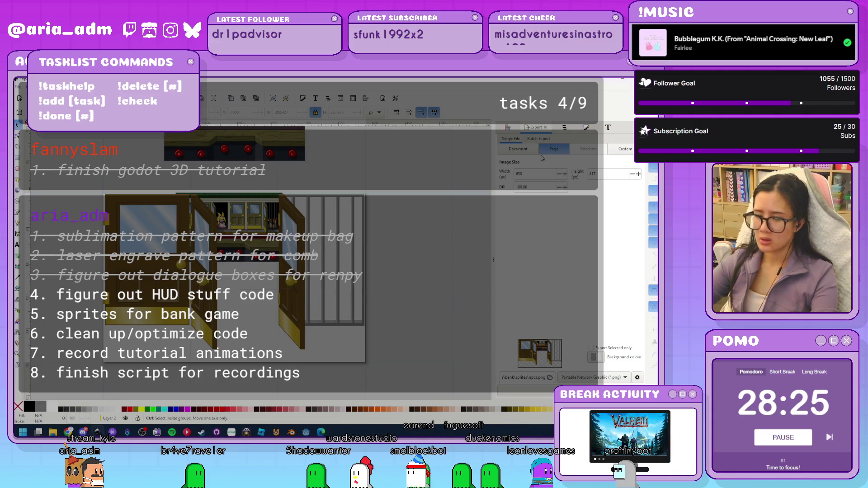
Move the background image to the upper right, group the four door pieces as g1, and switch to Godot
key(ctrl+shift+l)
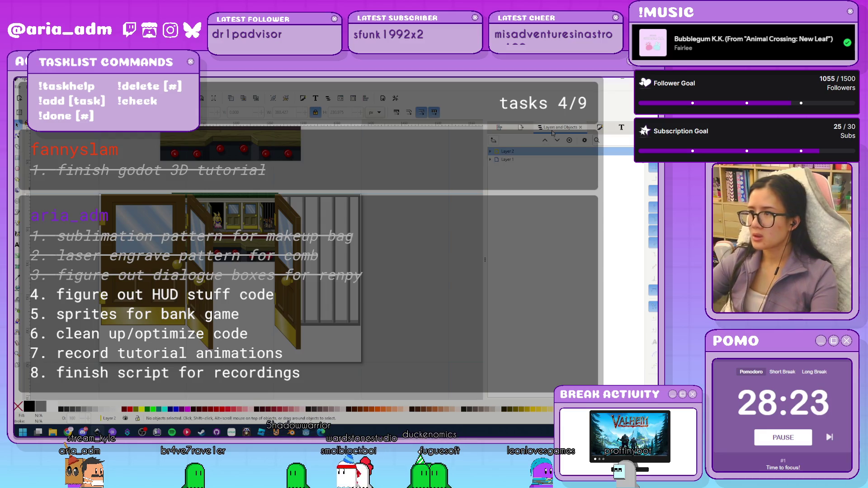
drag(232, 200, 429, 135)
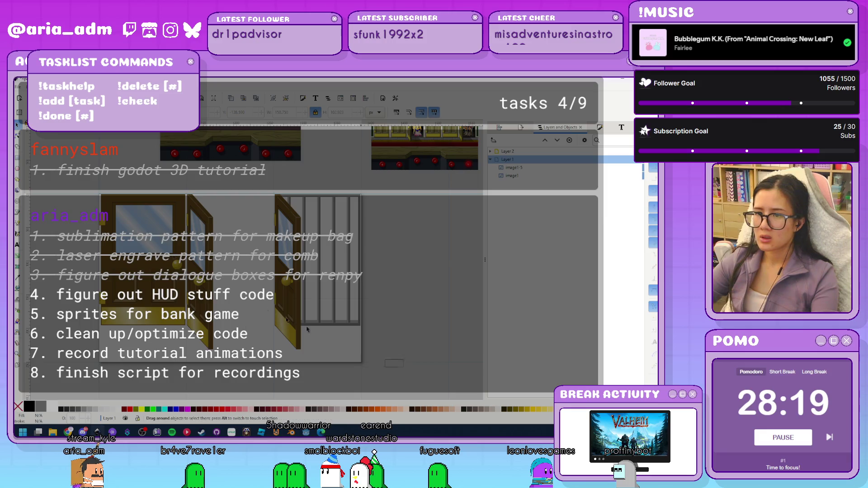
drag(76, 186, 77, 185)
key(ctrl+g)
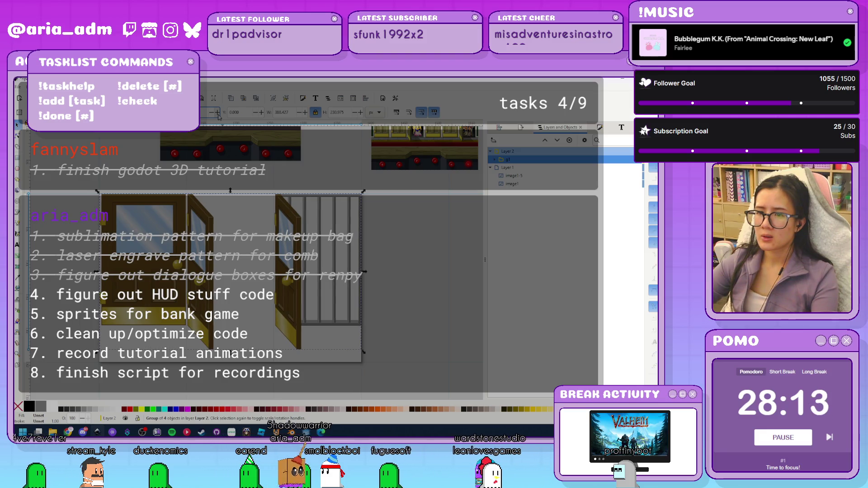
click(426, 282)
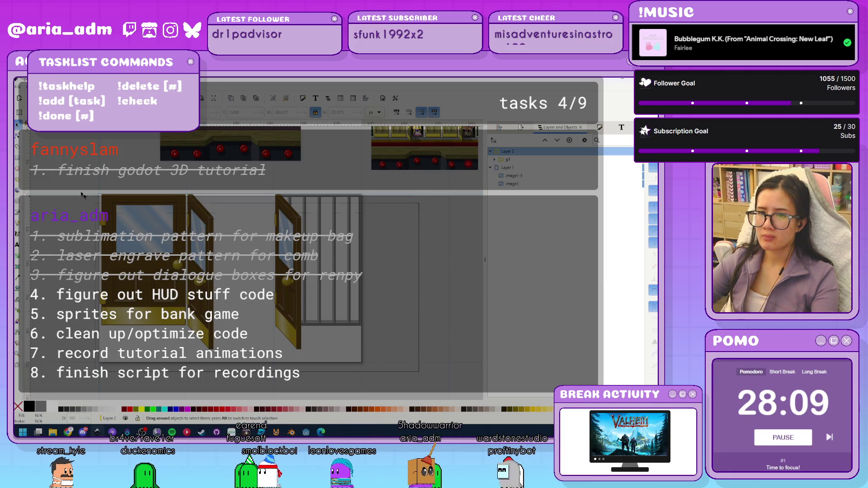
click(325, 226)
scroll(266, 115, up, 6)
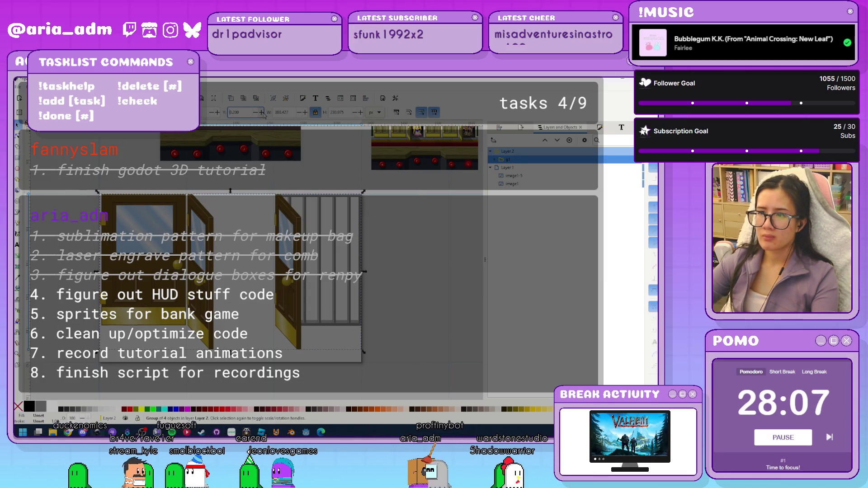
click(443, 284)
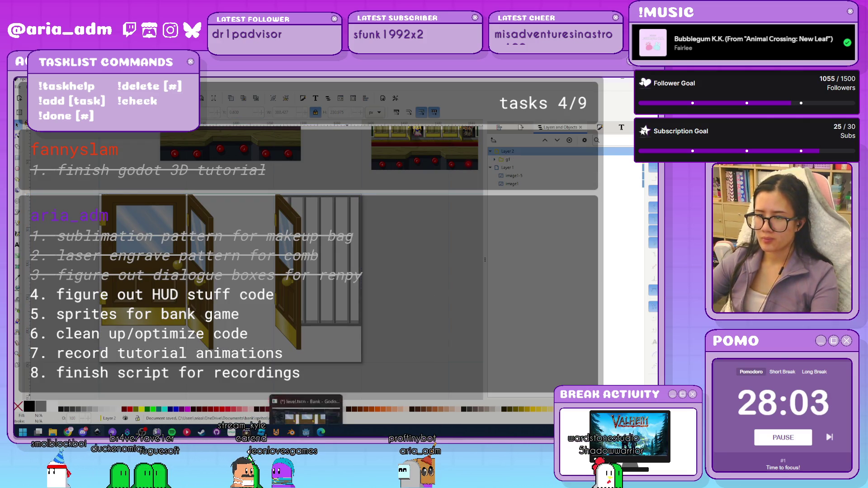
click(307, 432)
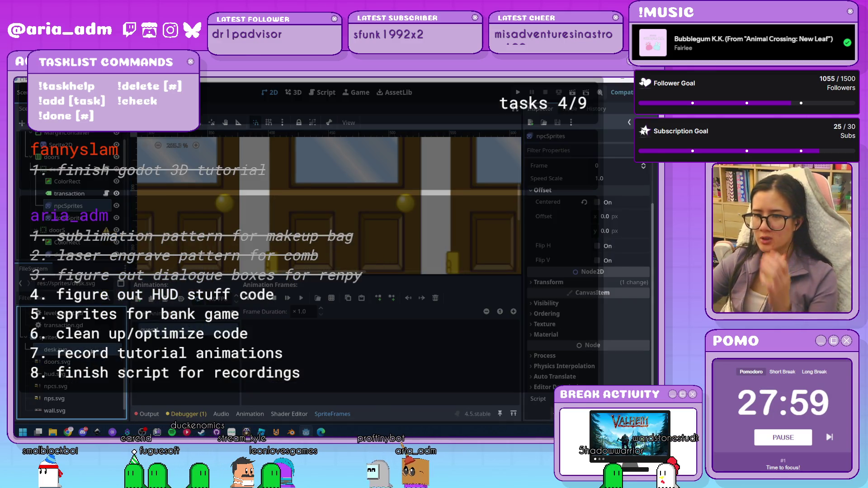
Scroll through Godot's project file list, then go back to the Inkscape door artwork
click(110, 352)
scroll(344, 209, down, 10)
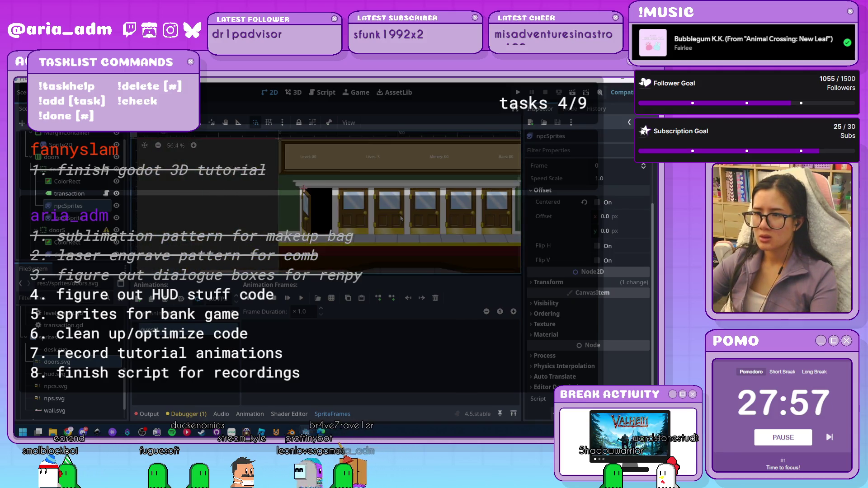
scroll(345, 209, up, 16)
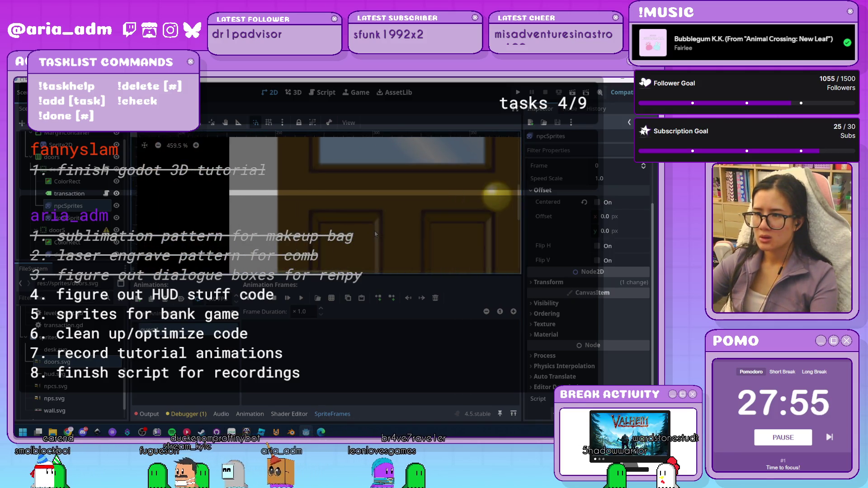
scroll(374, 230, down, 16)
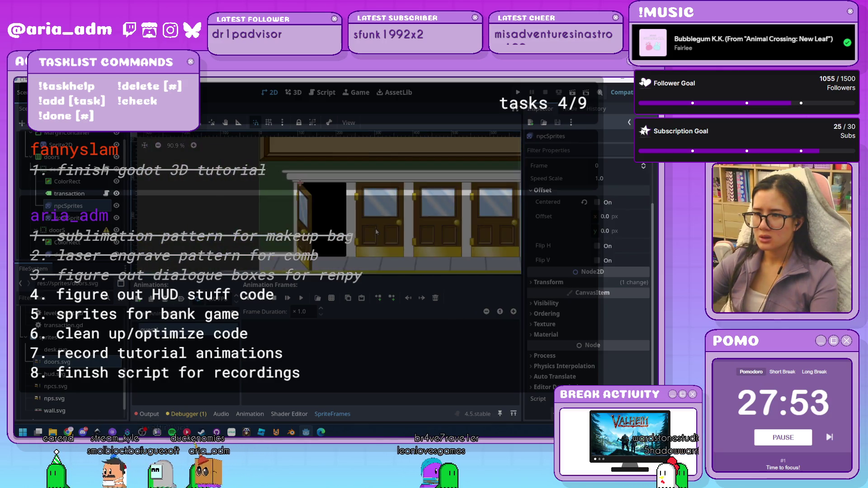
scroll(402, 197, up, 2)
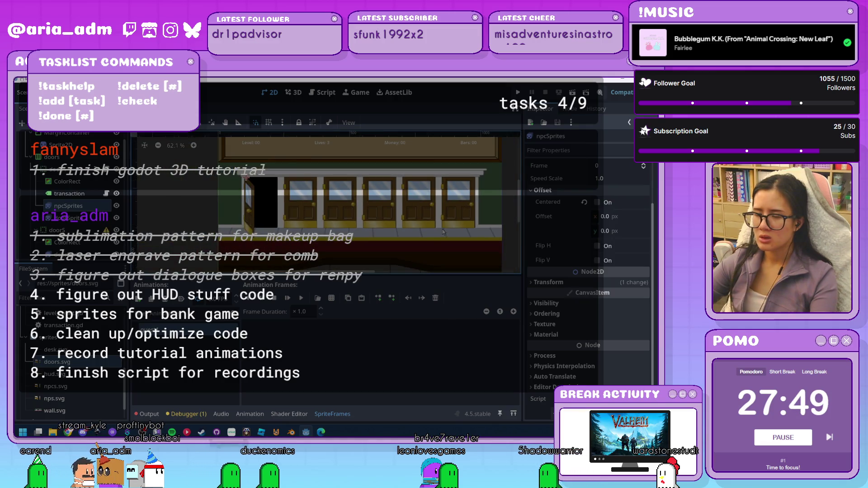
key(alt+Tab)
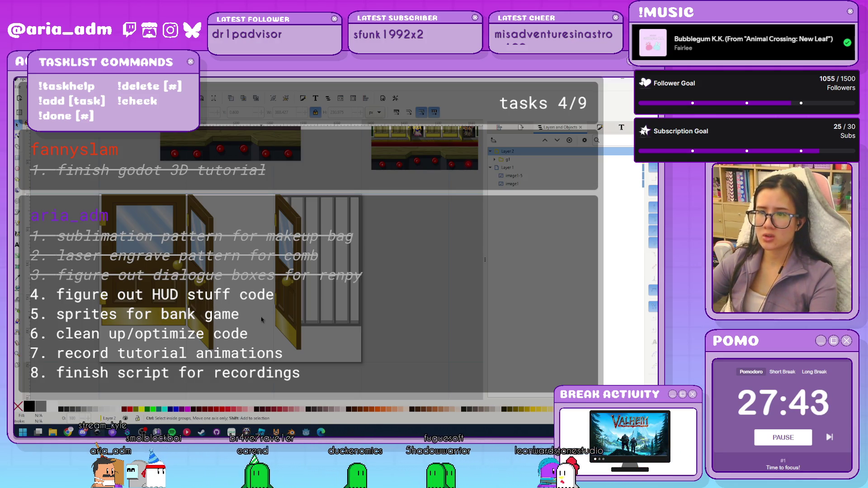
Save the artwork over doors.svg and return to Godot to view the updated doors
key(ctrl+shift+s)
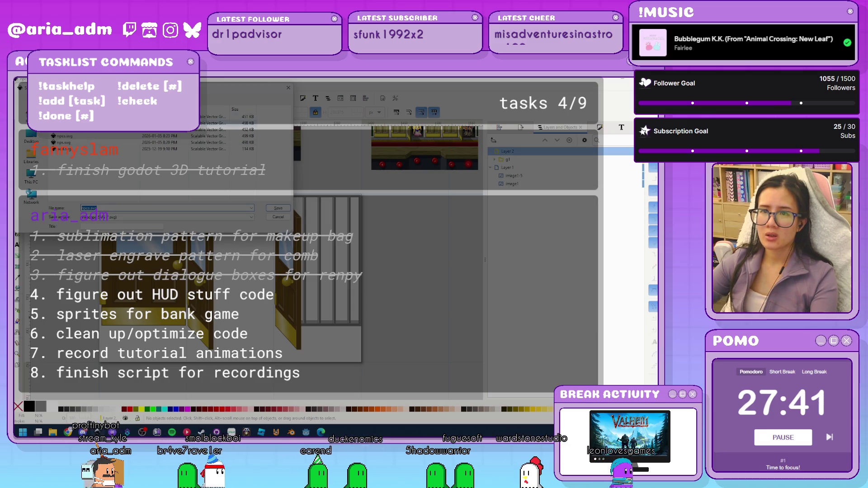
click(68, 123)
click(278, 209)
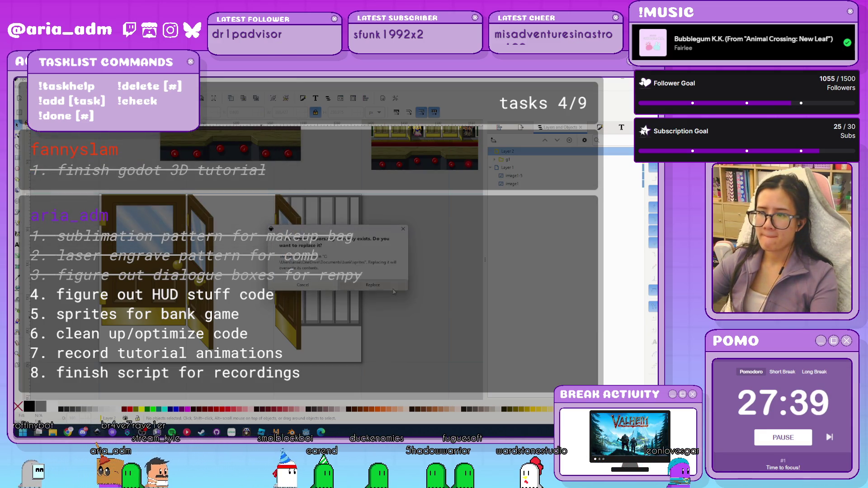
key(alt+Tab)
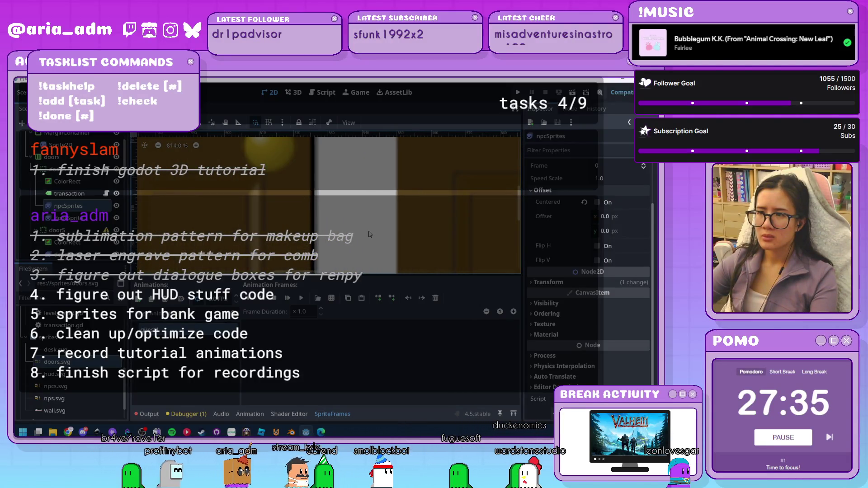
Re-save doors.svg in Inkscape and return to the bank scene's door sprites in Godot
scroll(369, 231, down, 3)
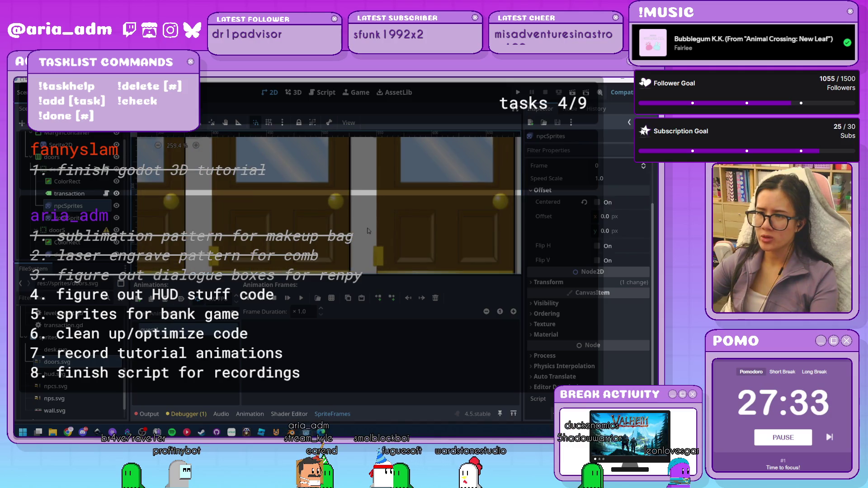
click(307, 432)
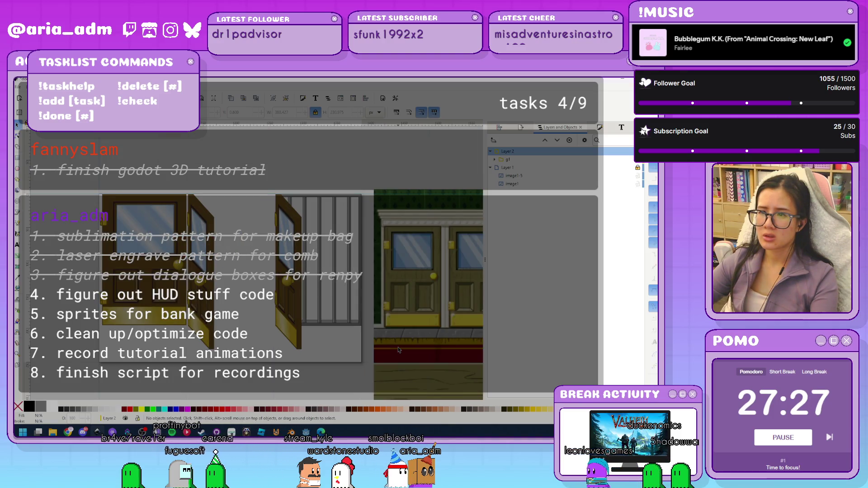
key(ctrl+s)
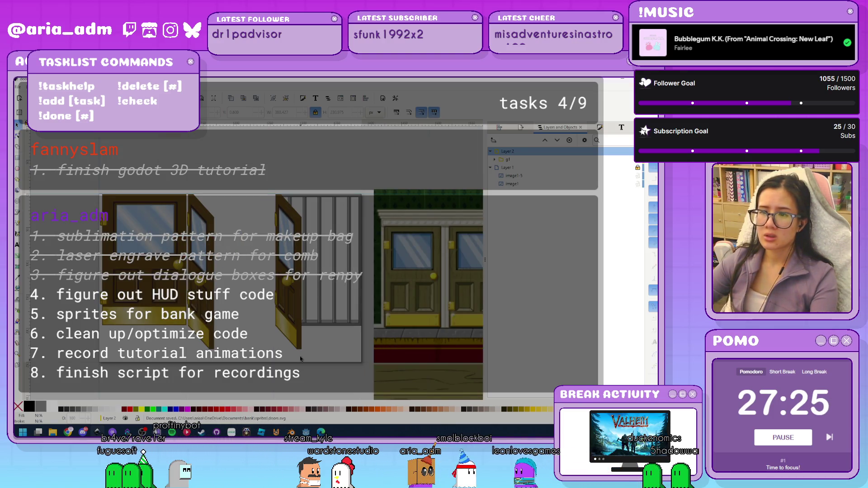
click(306, 432)
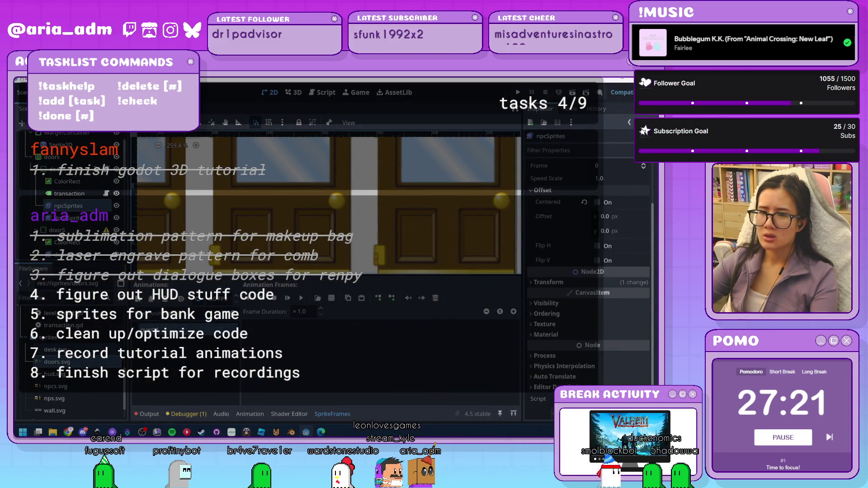
Select hud.svg in the FileSystem dock, view the whole bank facade, then return to Inkscape
click(57, 362)
click(54, 374)
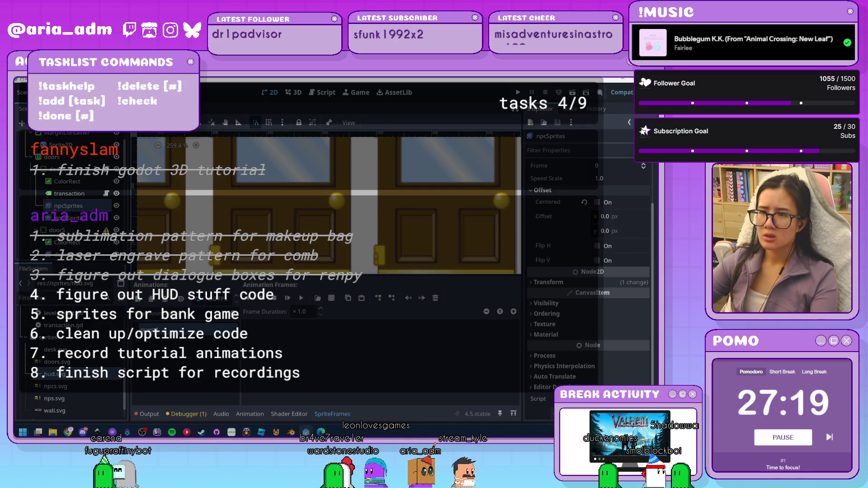
scroll(329, 204, down, 6)
scroll(290, 247, up, 3)
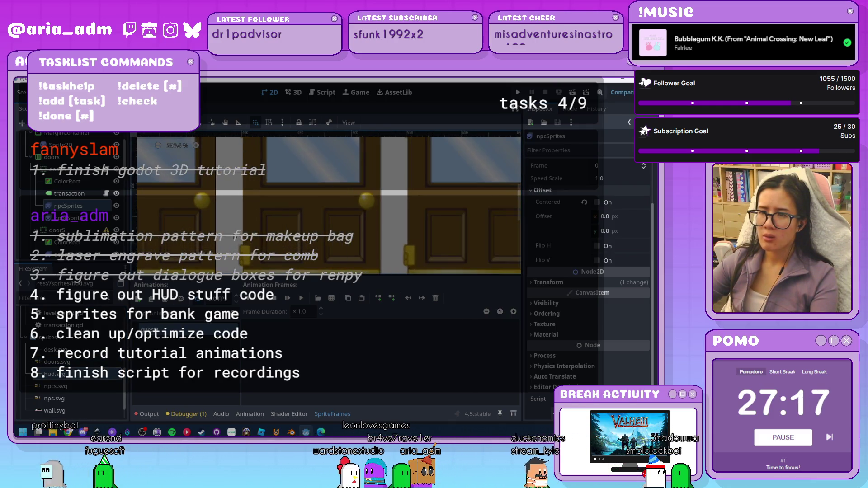
scroll(290, 247, up, 3)
scroll(290, 248, down, 12)
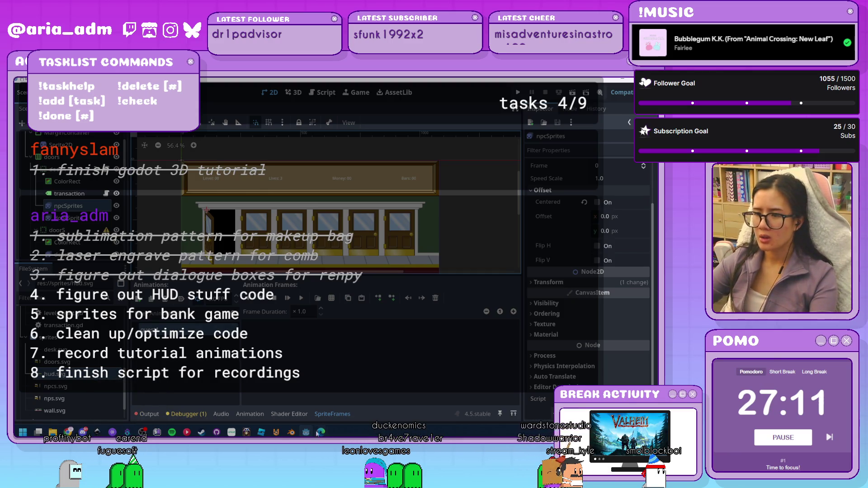
key(alt+Tab)
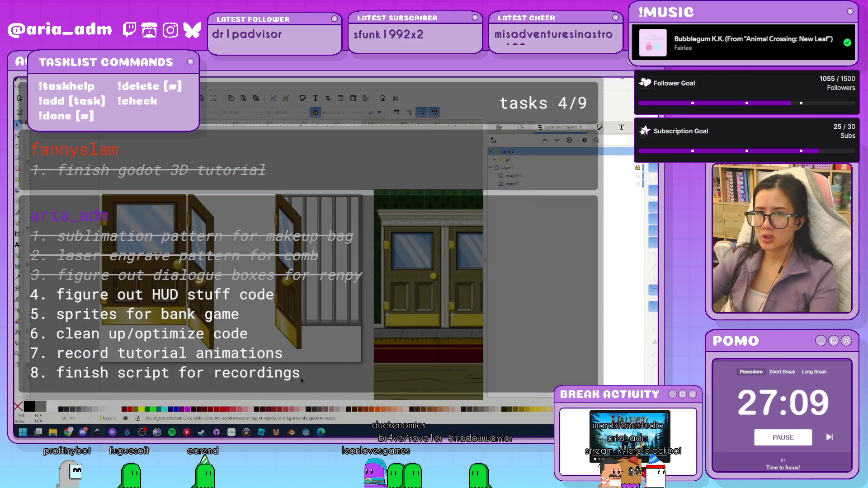
Replace the right-hand door image with the separate door groups g157, g130, g74 and g165
key(Delete)
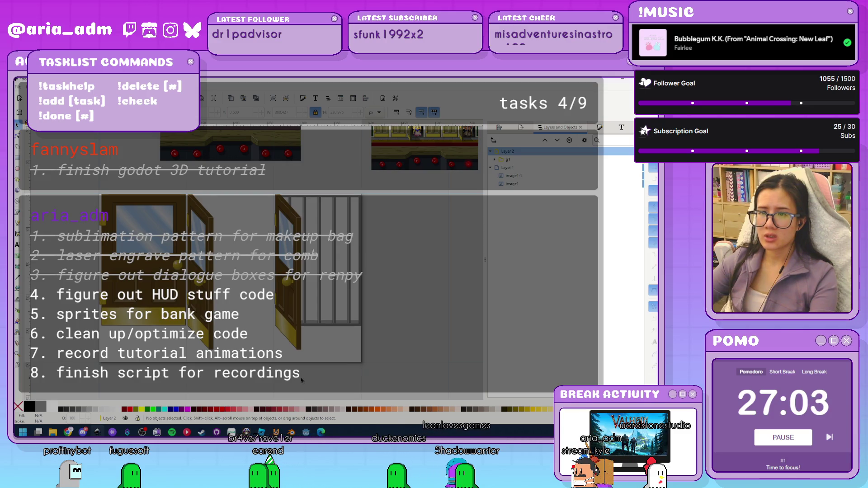
key(ctrl+z)
key(ctrl+z)
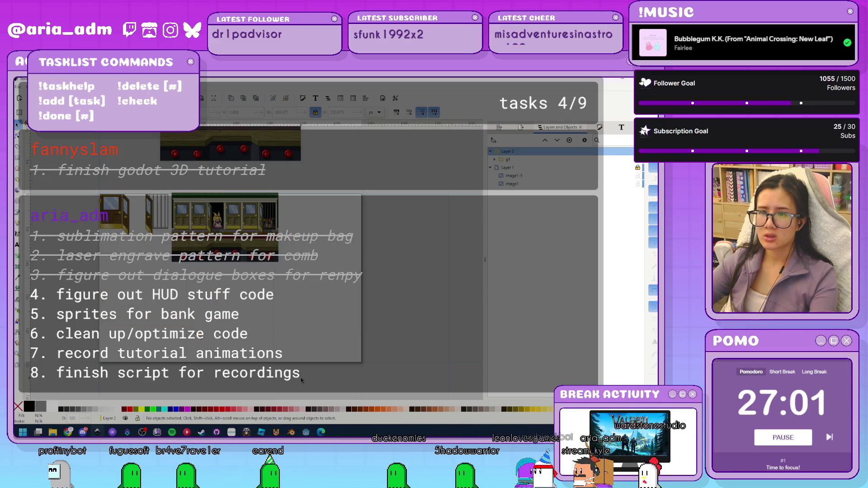
key(ctrl+z)
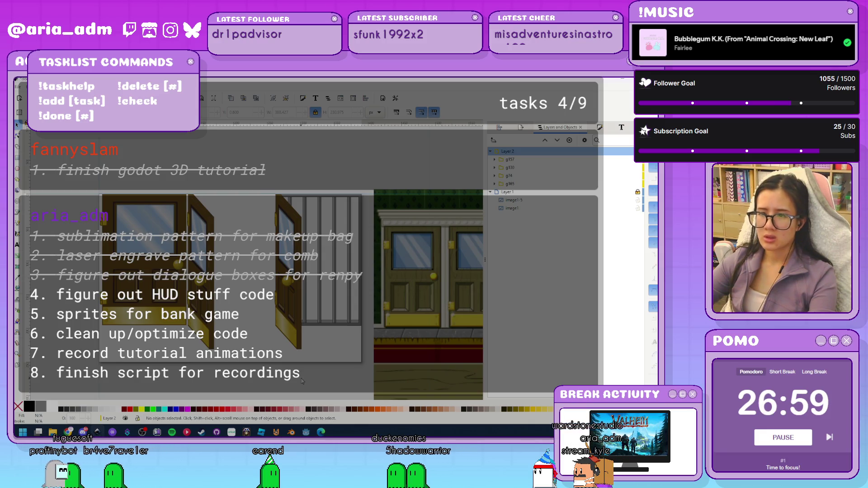
Save the drawing as doors.svg, overwriting the existing file
key(ctrl+shift+s)
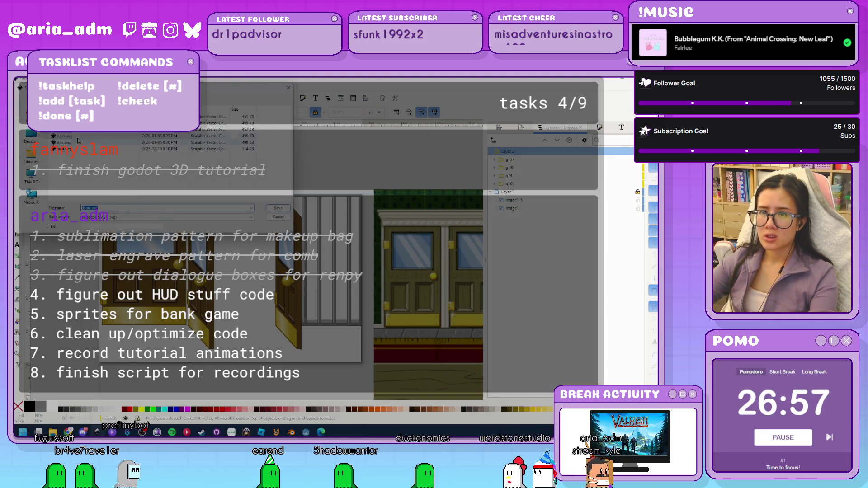
key(Return)
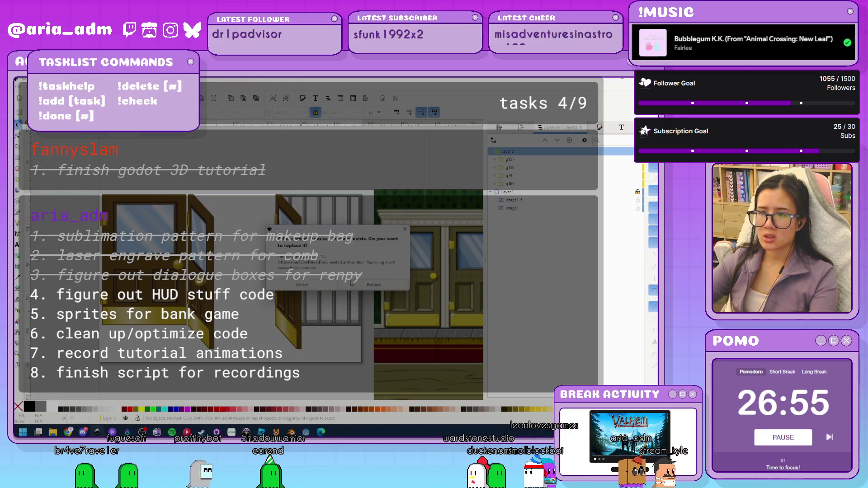
key(Return)
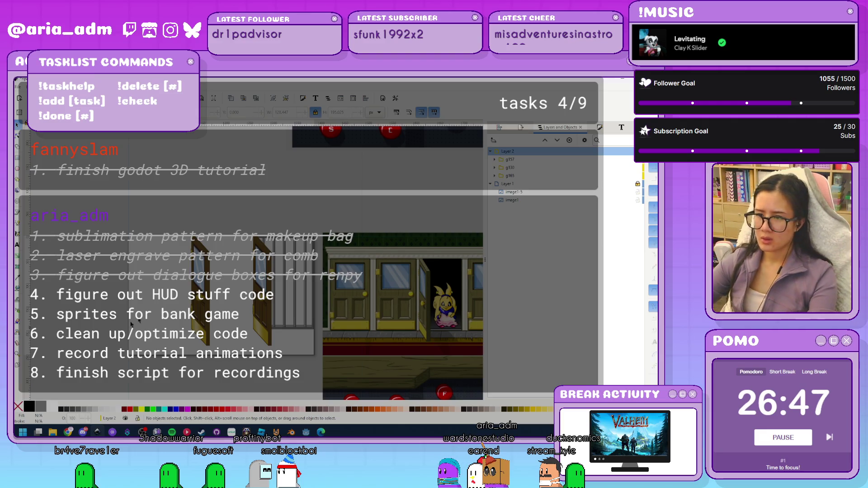
Delete door groups g165 and g157, and move g130 to the page's left edge
key(Delete)
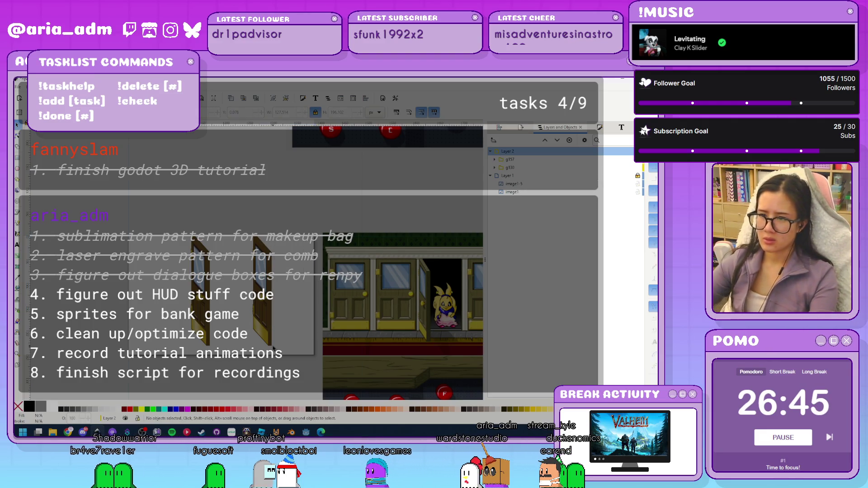
click(257, 303)
key(Delete)
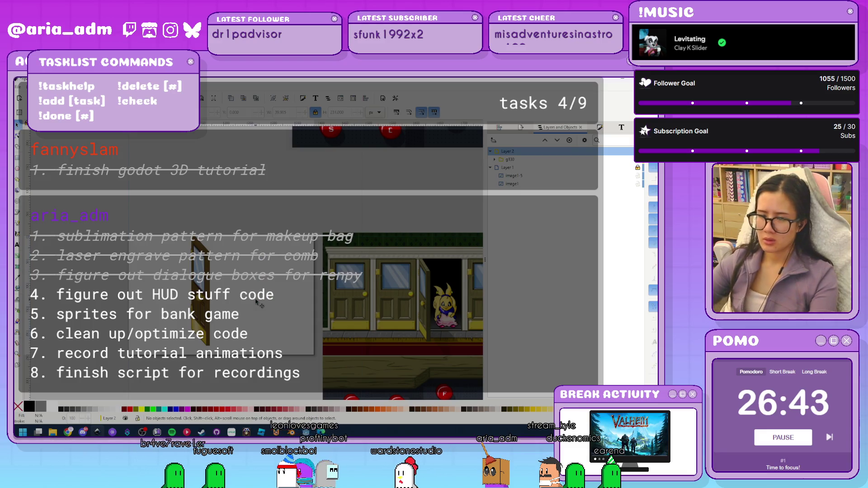
click(219, 322)
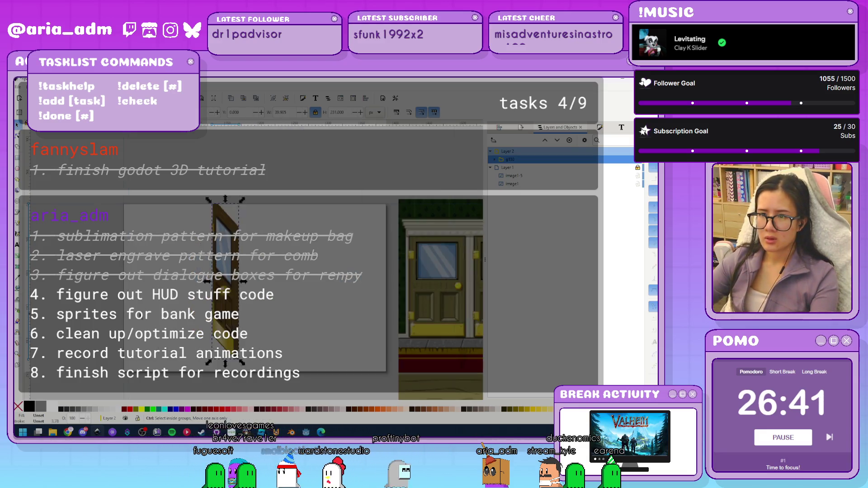
drag(201, 320, 125, 317)
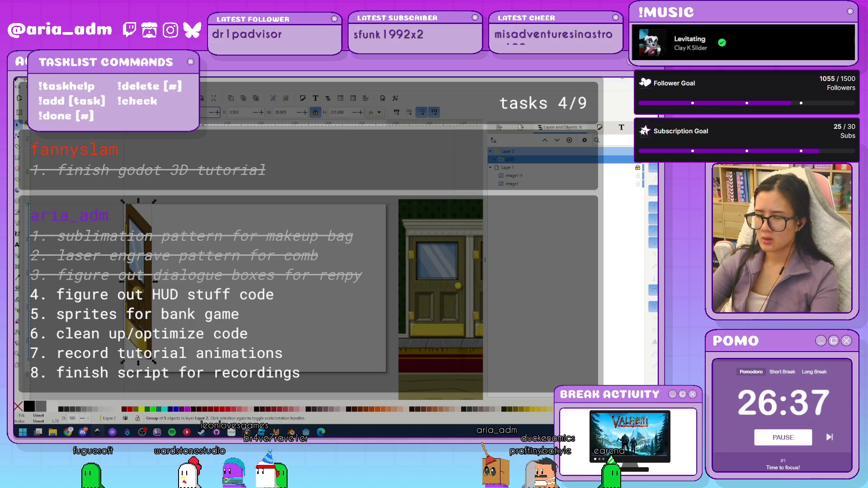
key(Left)
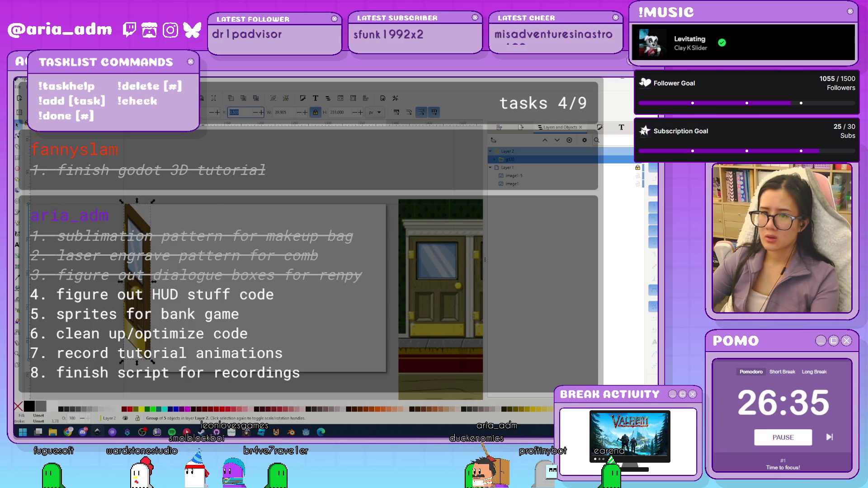
click(239, 367)
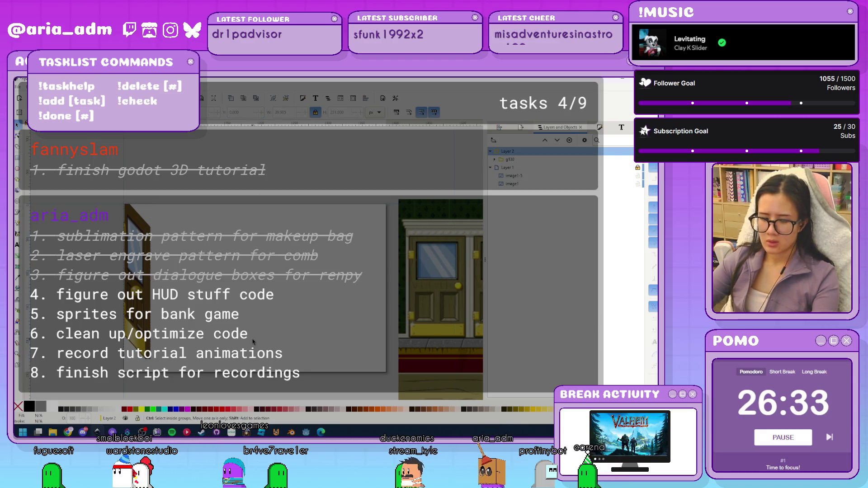
Set the Document Properties grid spacing to Y 250 and X 130
key(ctrl+shift+d)
click(391, 181)
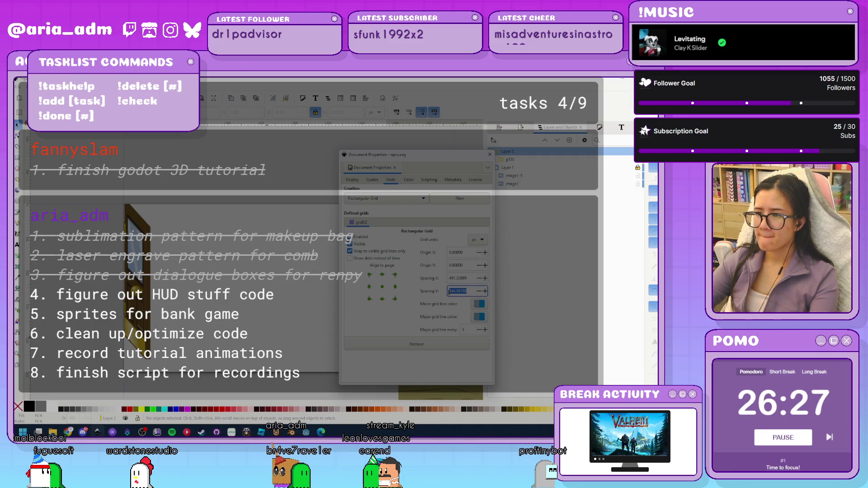
text(250)
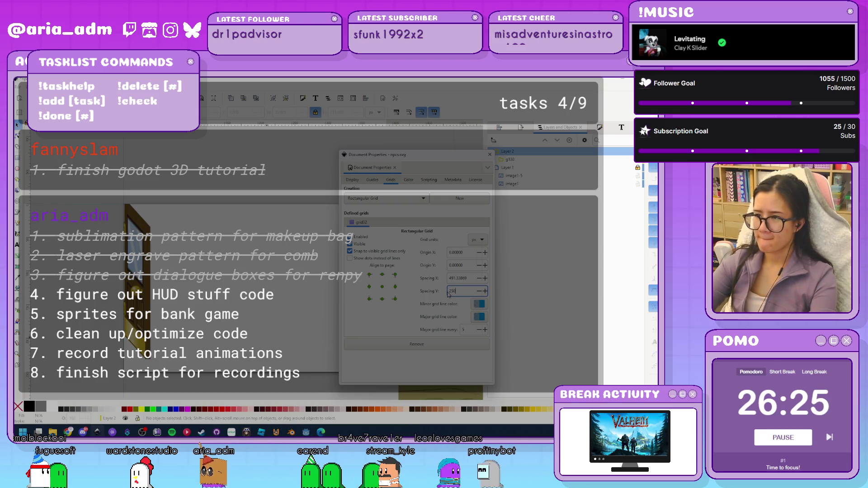
key(shift+Tab)
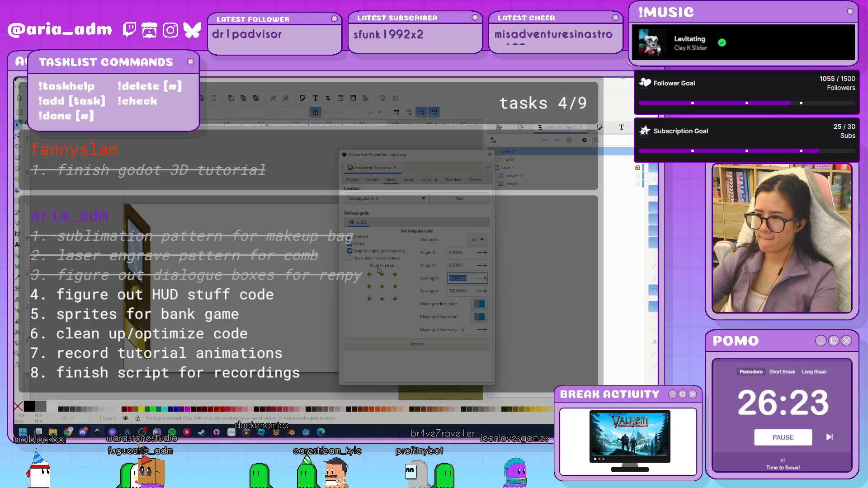
text(130)
key(Return)
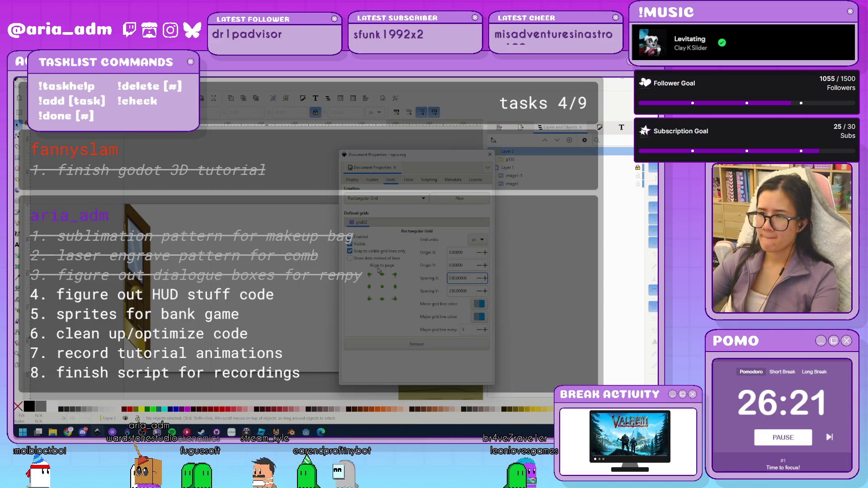
click(317, 285)
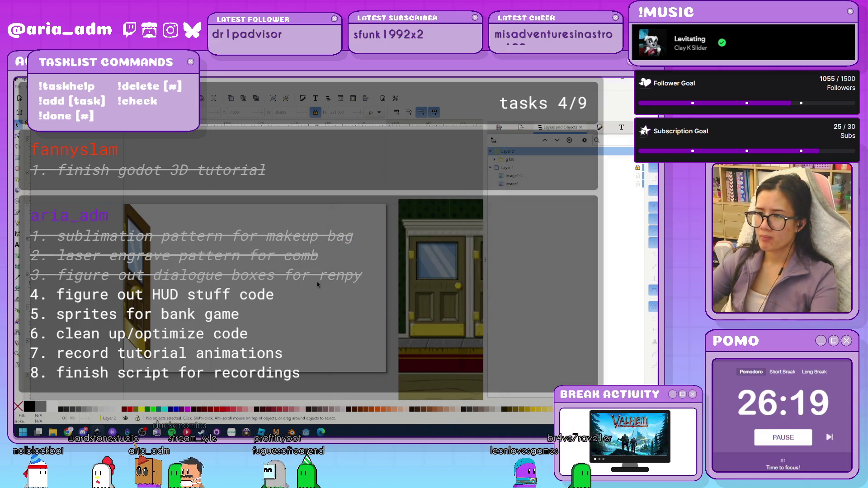
Switch to the Pen (Bezier) tool to begin a new straight-edged path
ctrl+scroll(239, 312, up, 1)
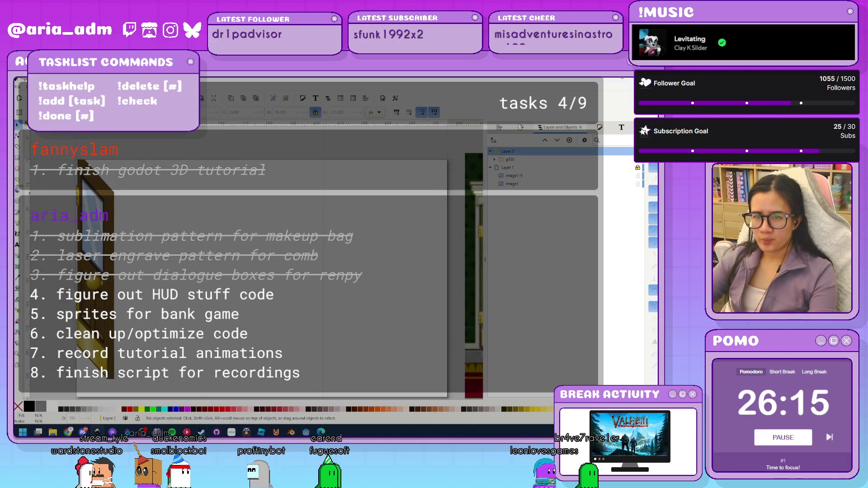
key(b)
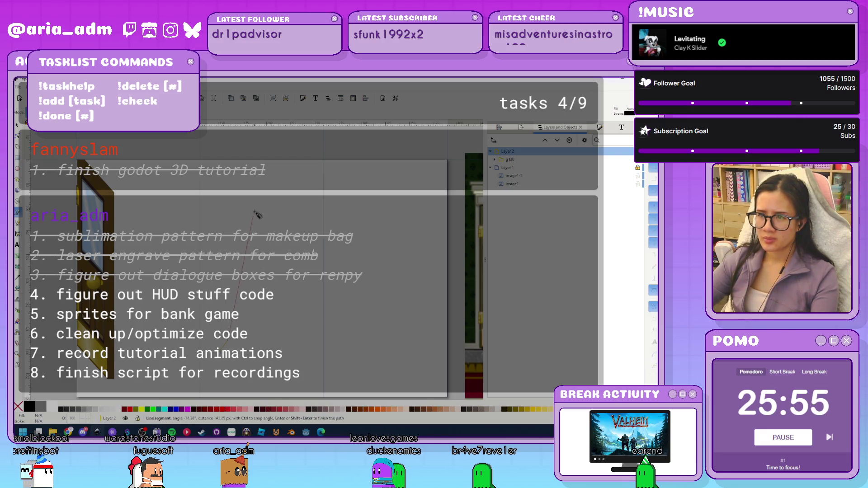
Place the remaining corner points and close the path into a triangle
click(252, 230)
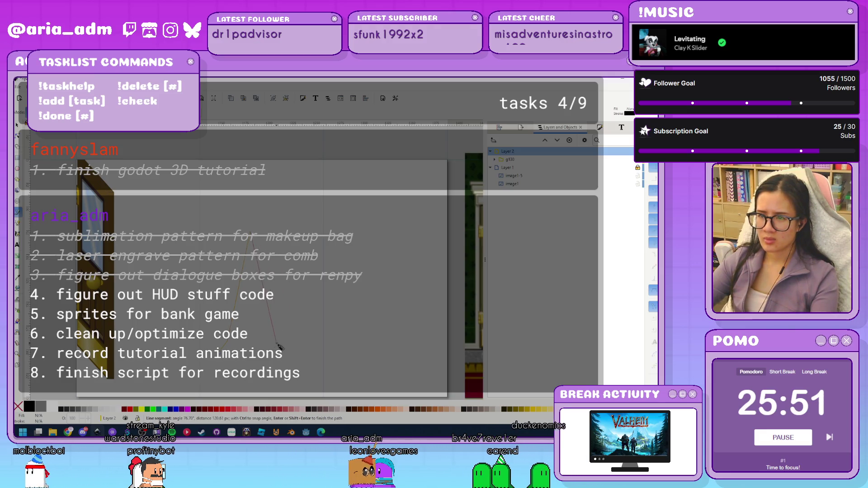
click(290, 358)
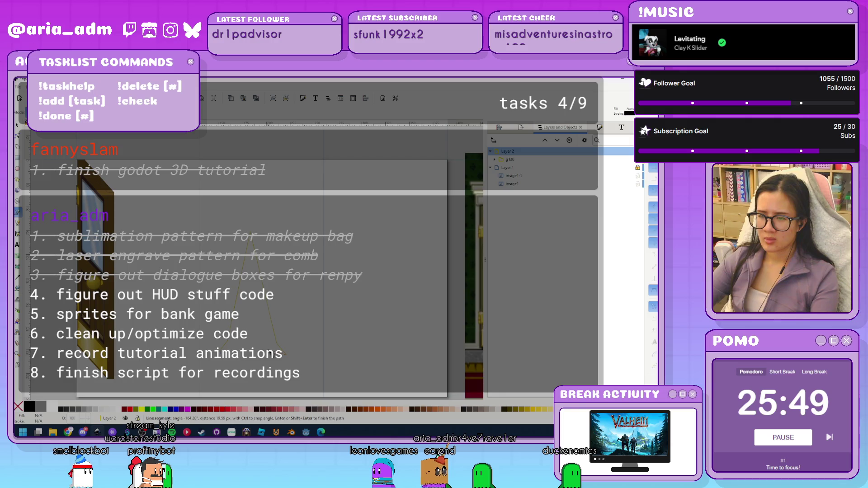
click(263, 359)
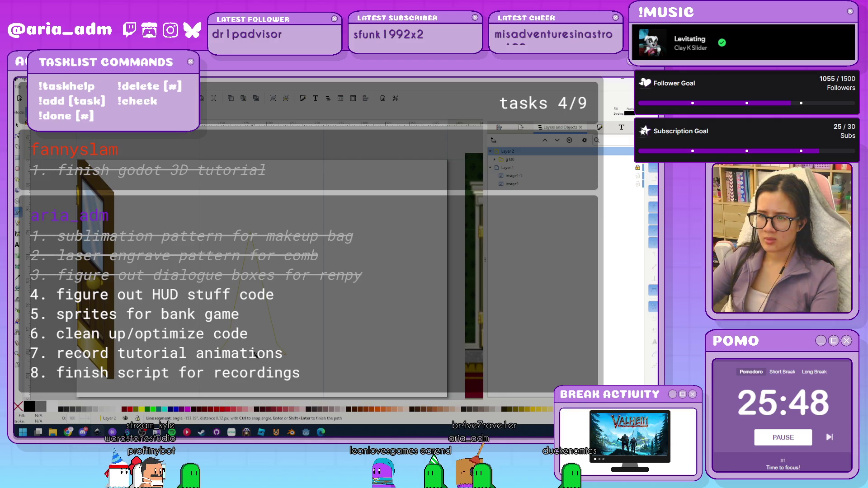
click(228, 361)
With the Node tool, pull the bottom-right corner outward and raise the triangle's peak
key(n)
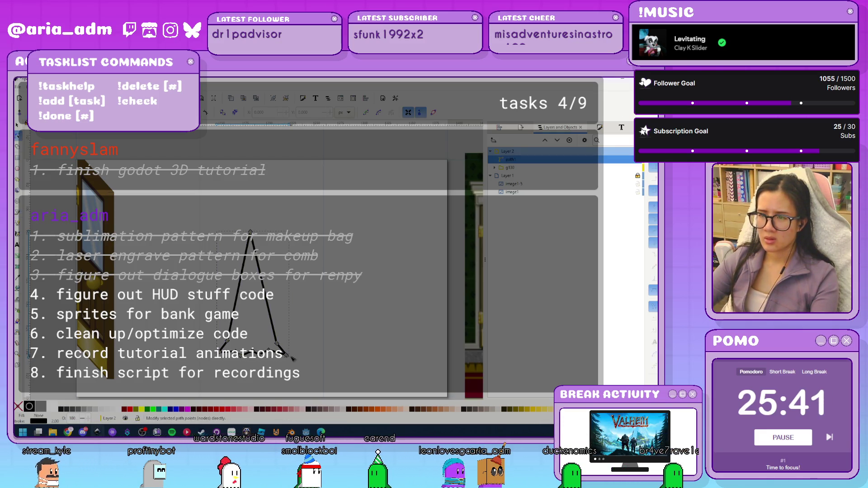
mouse_move(285, 355)
mouse_down()
mouse_move(312, 356)
mouse_move(298, 342)
mouse_up()
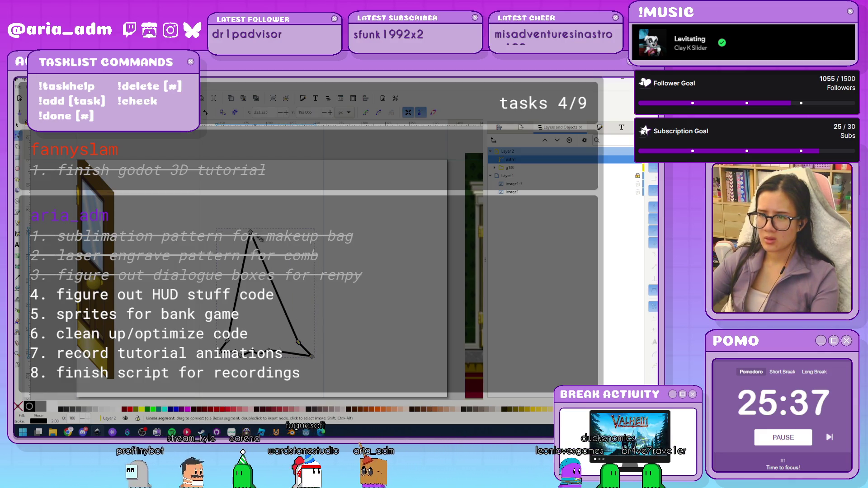
drag(246, 229, 259, 217)
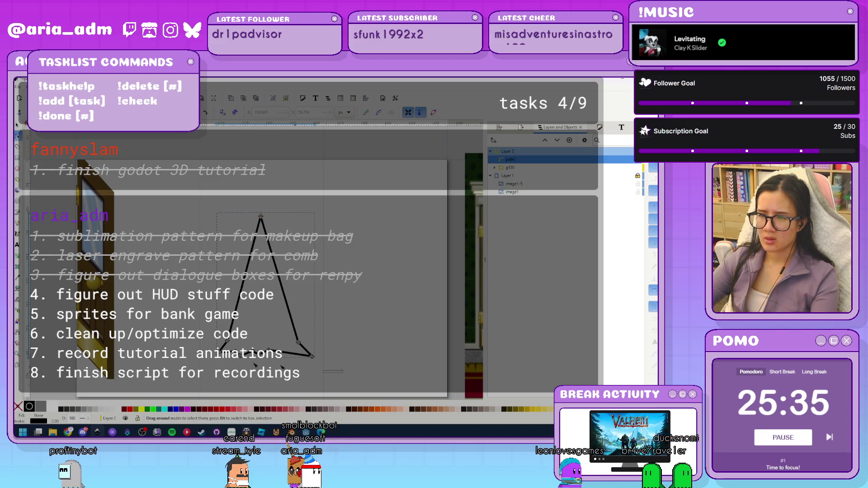
click(499, 129)
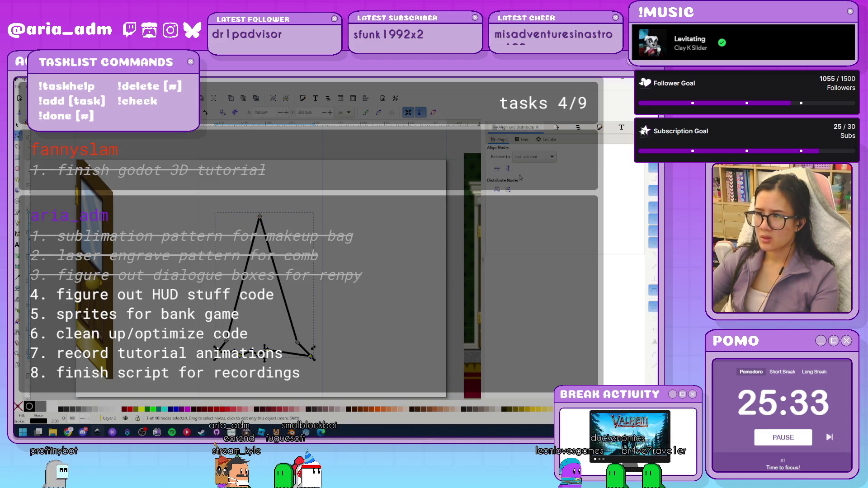
Pull four bottom nodes down to turn the triangle's base into a zigzag
click(343, 387)
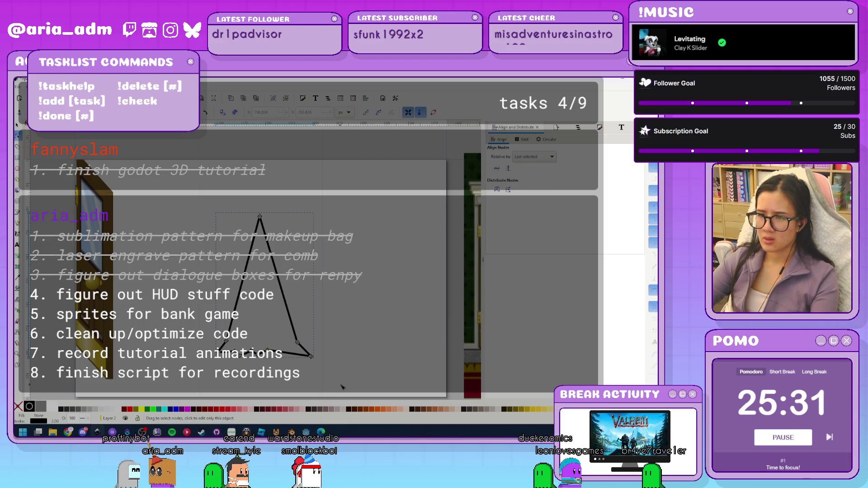
drag(213, 354, 214, 355)
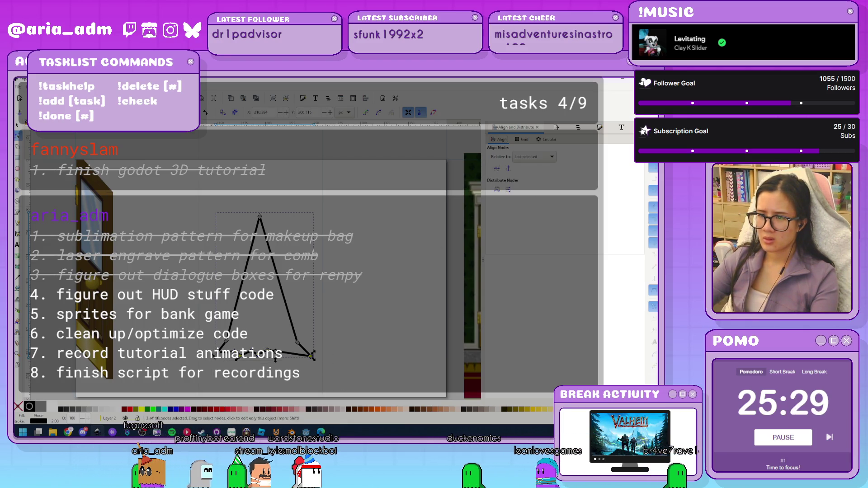
key(Up)
key(Up)
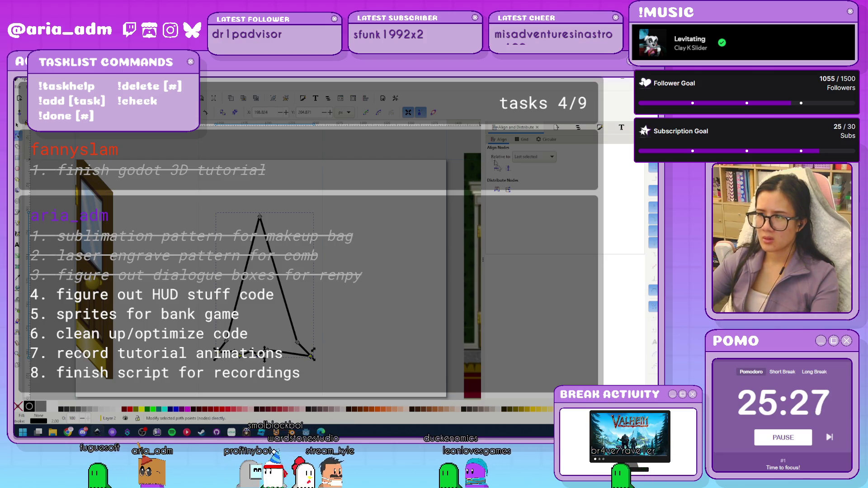
key(Down)
key(Down)
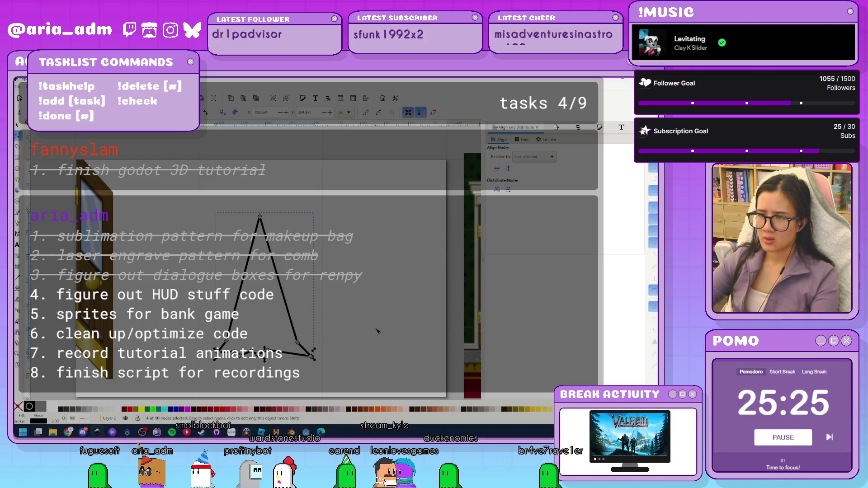
scroll(270, 392, up, 2)
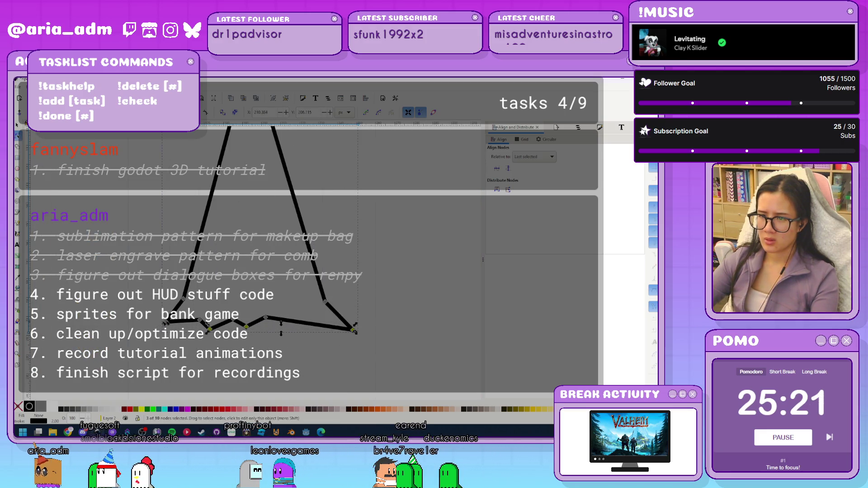
drag(354, 329, 355, 367)
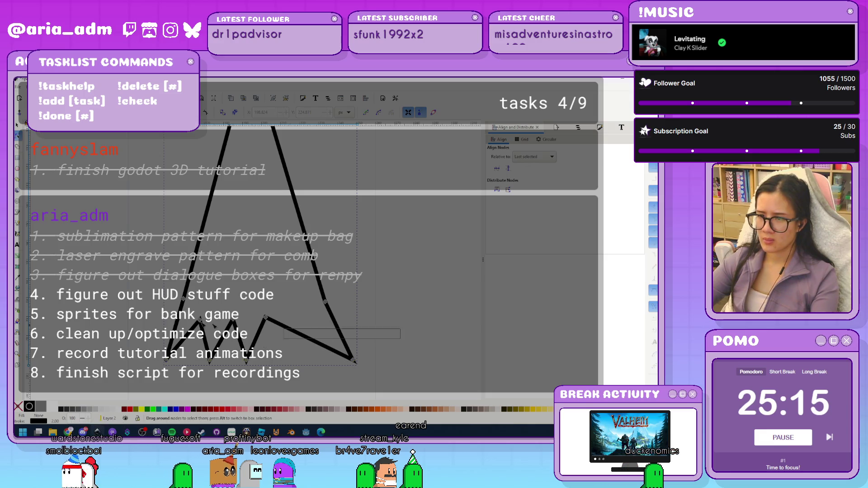
Distribute the zigzag points evenly and centre the top point above the middle zigzag point
drag(400, 338, 400, 339)
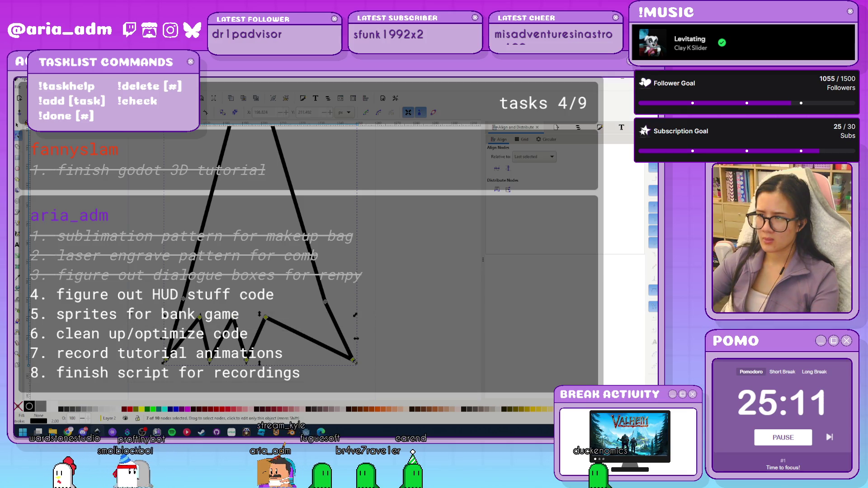
click(497, 189)
click(406, 314)
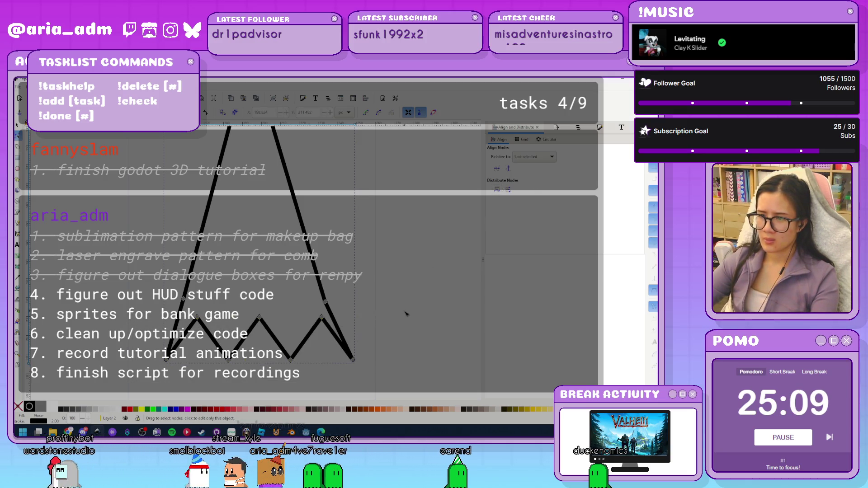
scroll(400, 333, down, 1)
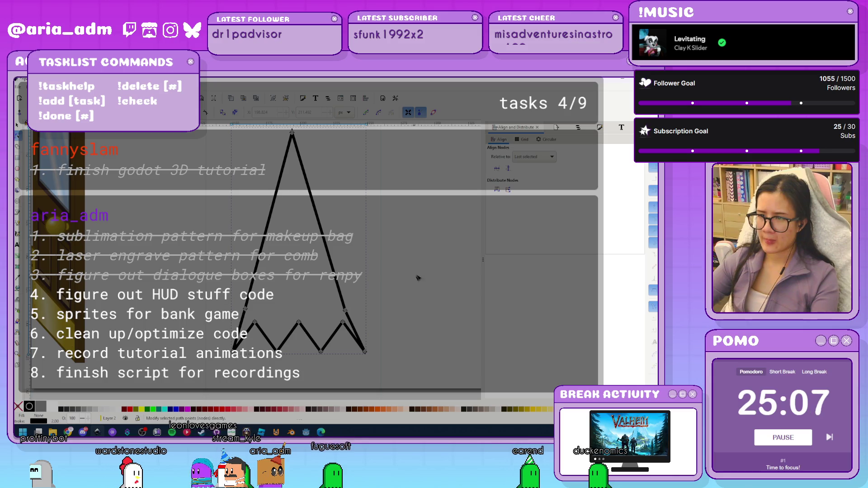
scroll(429, 335, up, 3)
scroll(410, 337, down, 2)
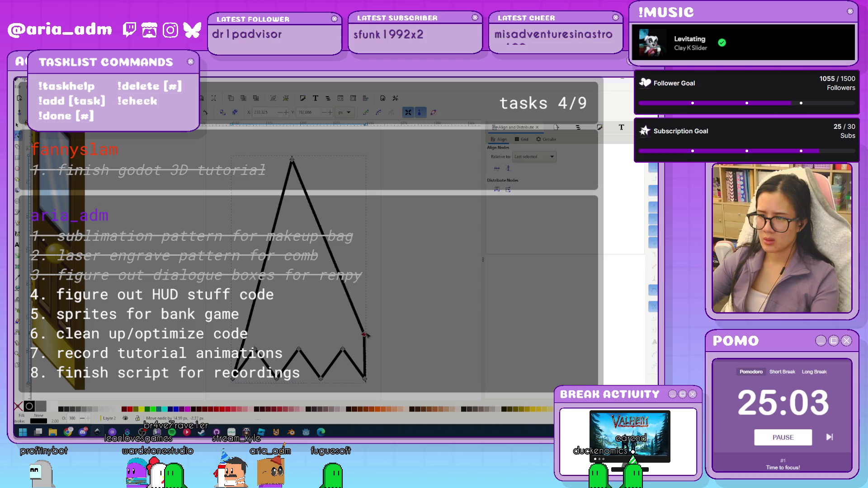
click(292, 159)
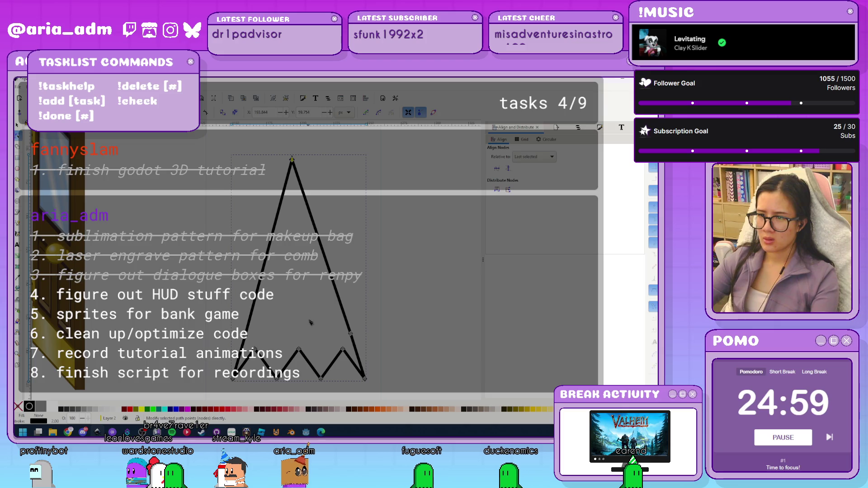
shift+click(299, 349)
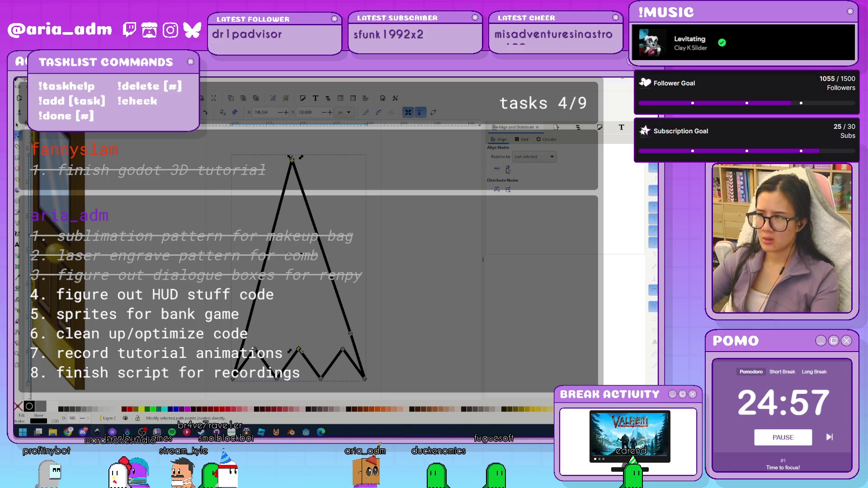
click(508, 168)
click(375, 388)
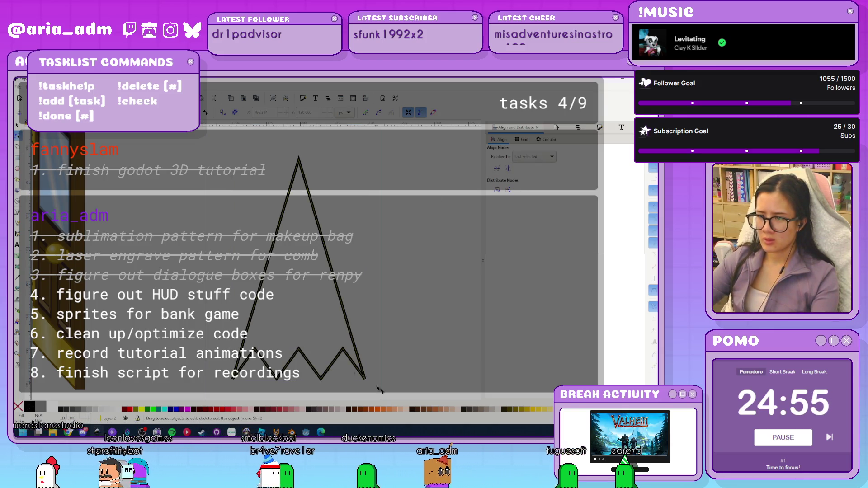
Nudge the four bottom zigzag points up and smooth the top node into a rounded dome
drag(328, 377, 203, 365)
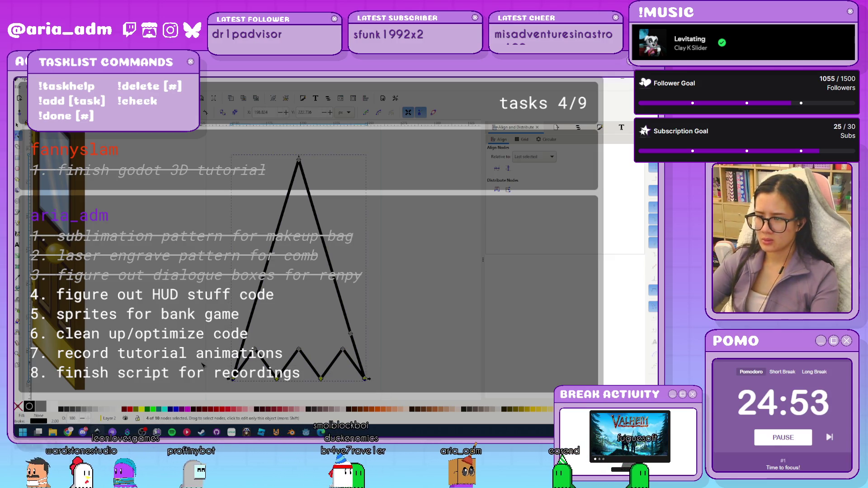
key(Up)
key(Up)
key(Up)
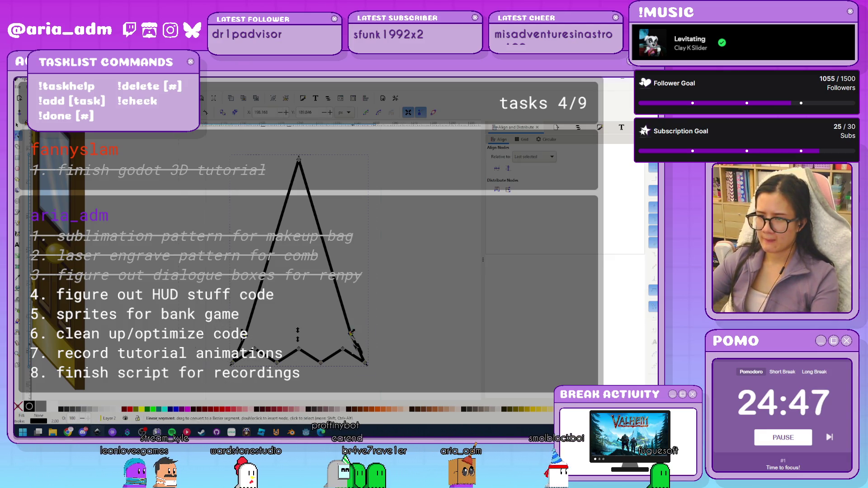
scroll(353, 335, up, 3)
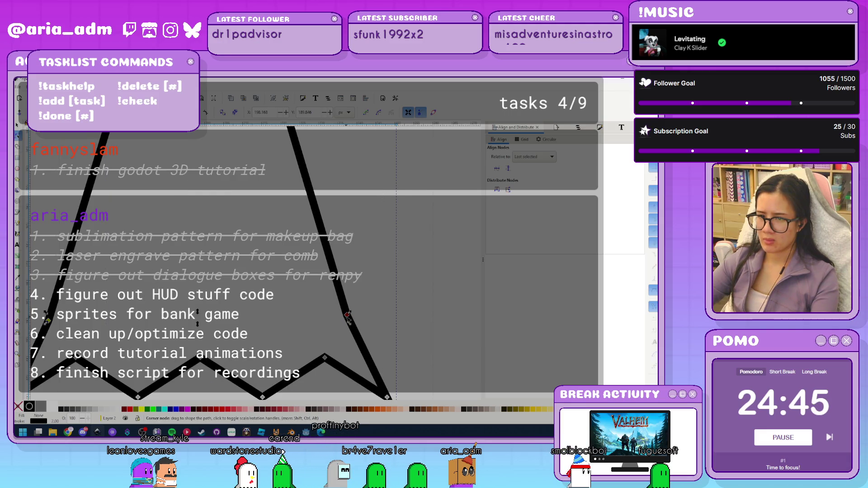
drag(347, 315, 324, 315)
key(ctrl+z)
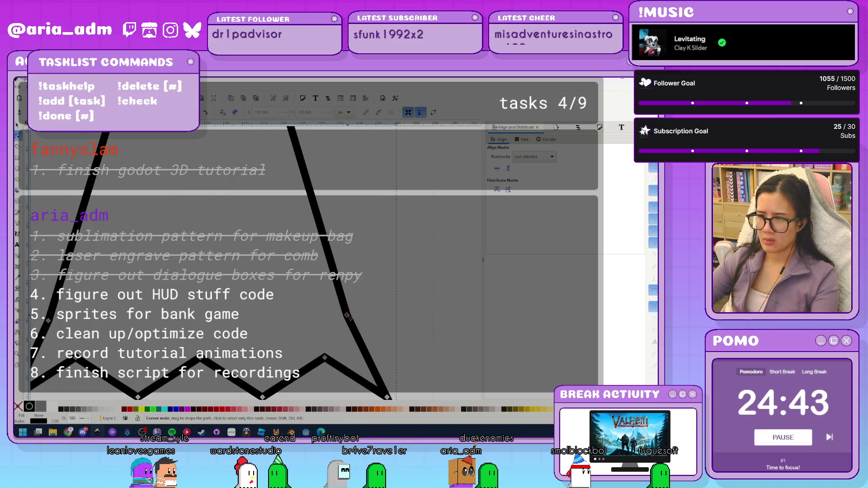
key(ctrl+shift+z)
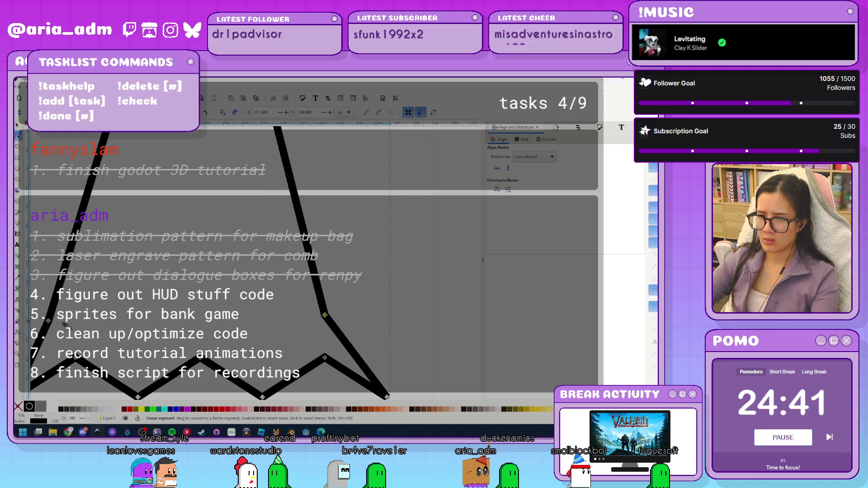
key(ctrl+z)
ctrl+scroll(415, 329, down, 3)
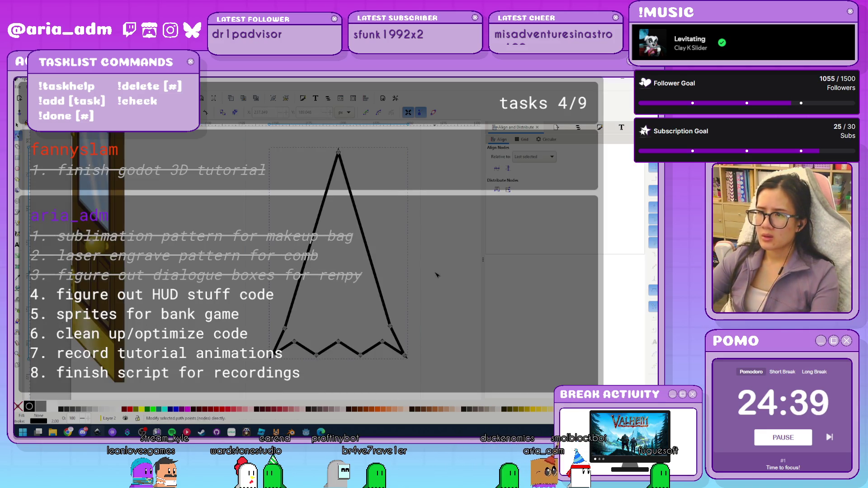
ctrl+scroll(427, 335, down, 3)
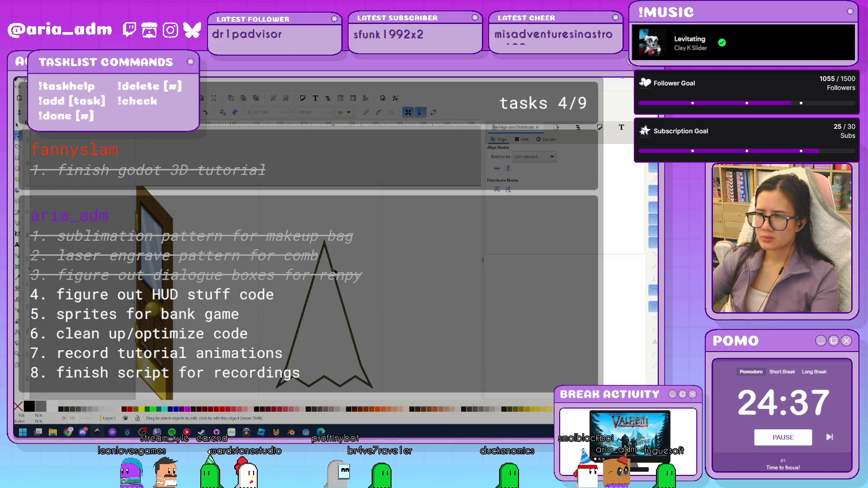
key(shift+s)
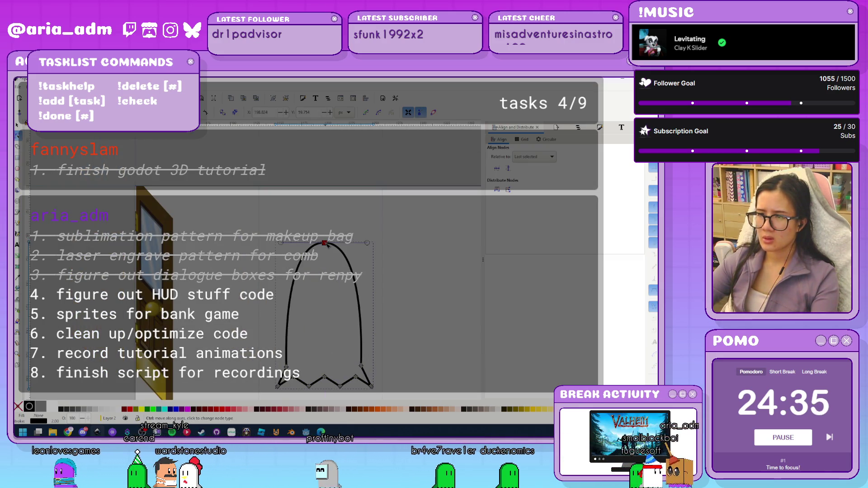
Widen the ghost's rounded sides and make all nodes smooth so the hem becomes wavy
mouse_move(369, 243)
mouse_down()
mouse_move(417, 246)
mouse_move(390, 243)
mouse_up()
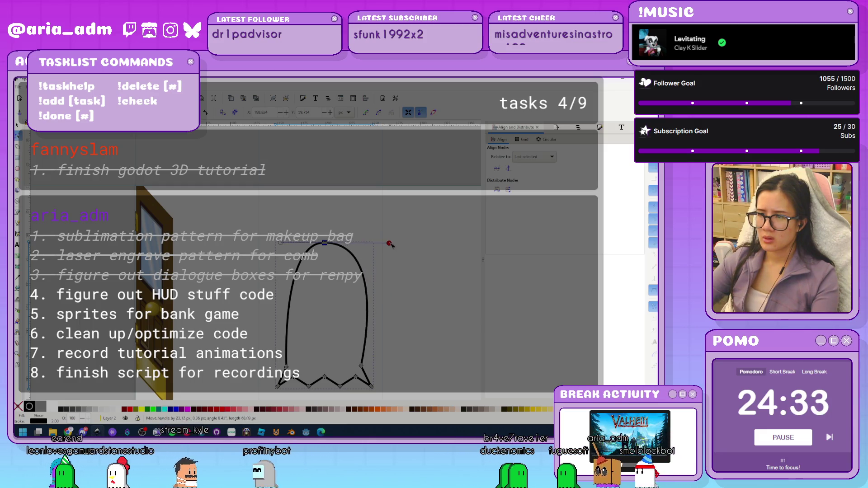
key(ctrl+z)
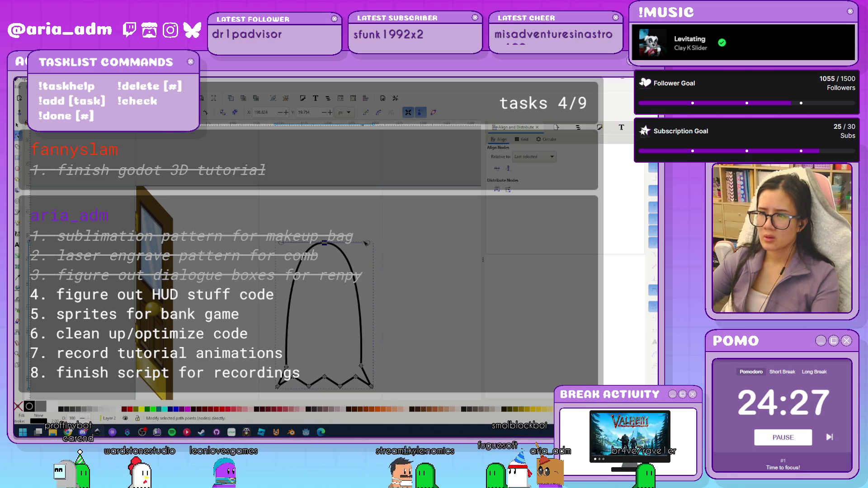
drag(385, 244, 388, 245)
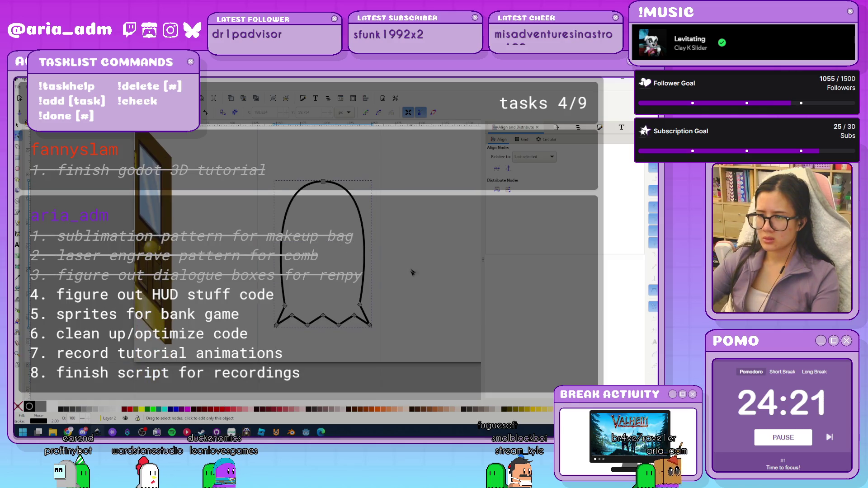
scroll(362, 332, up, 2)
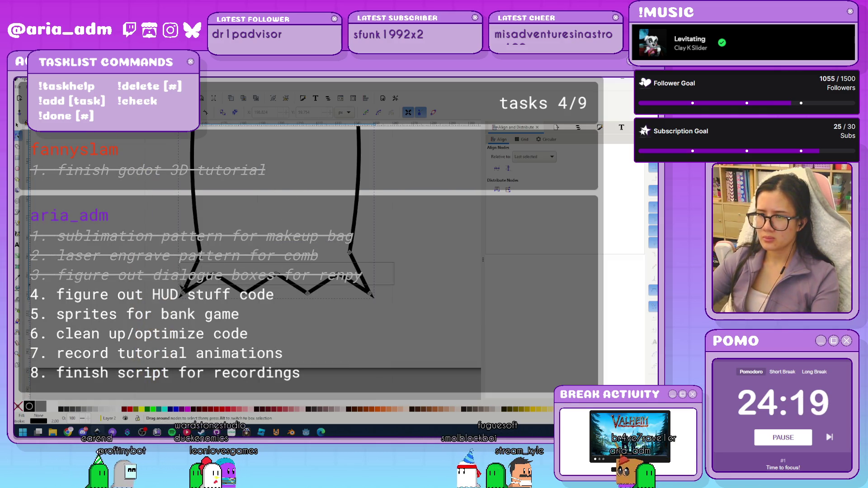
drag(180, 286, 179, 285)
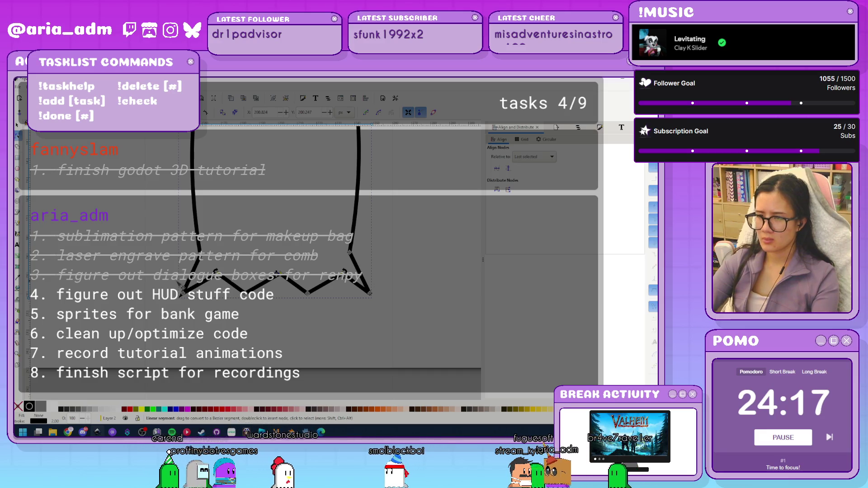
key(Down)
key(Down)
key(Left)
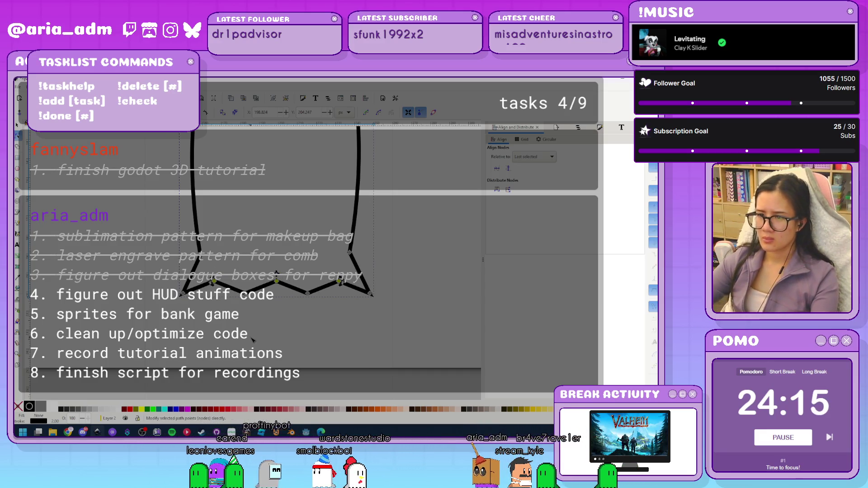
key(Escape)
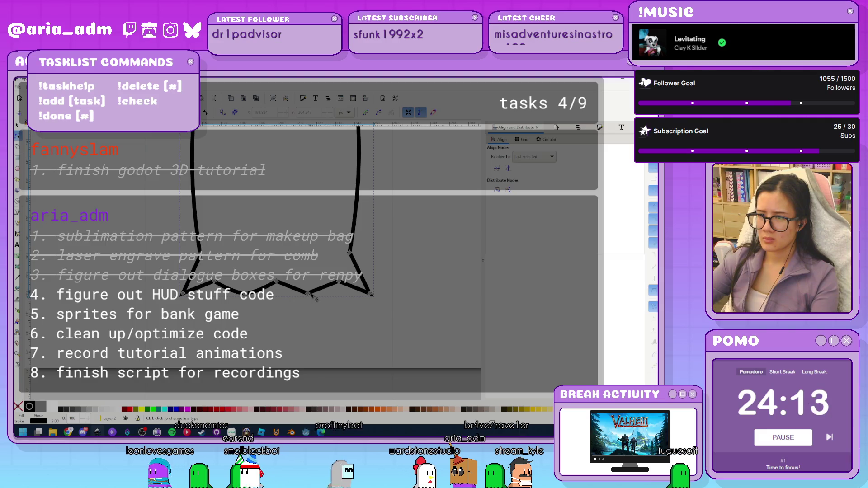
key(ctrl+a)
key(shift+s)
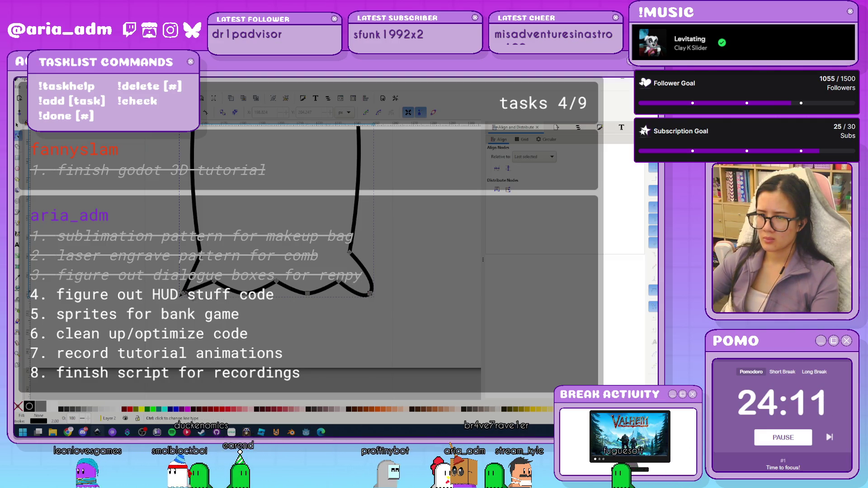
Switch to the door-scene drawing and select the ghost outline
key(ctrl+Tab)
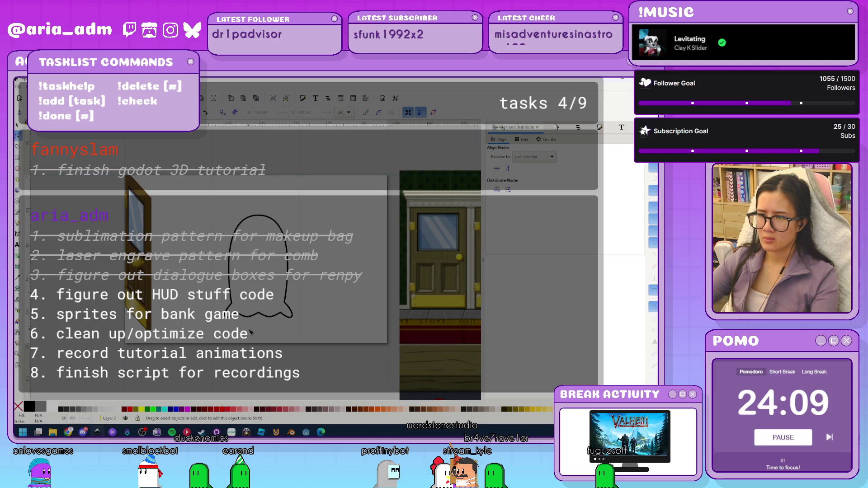
scroll(250, 332, down, 2)
scroll(287, 311, up, 2)
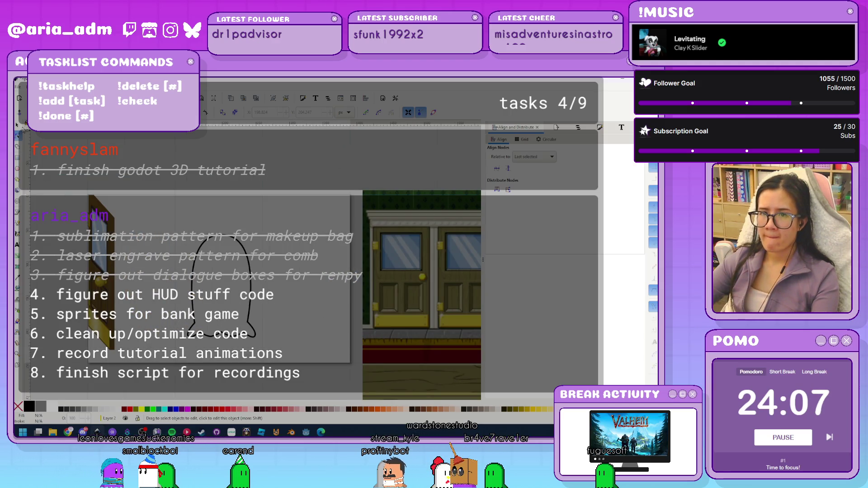
scroll(257, 321, up, 1)
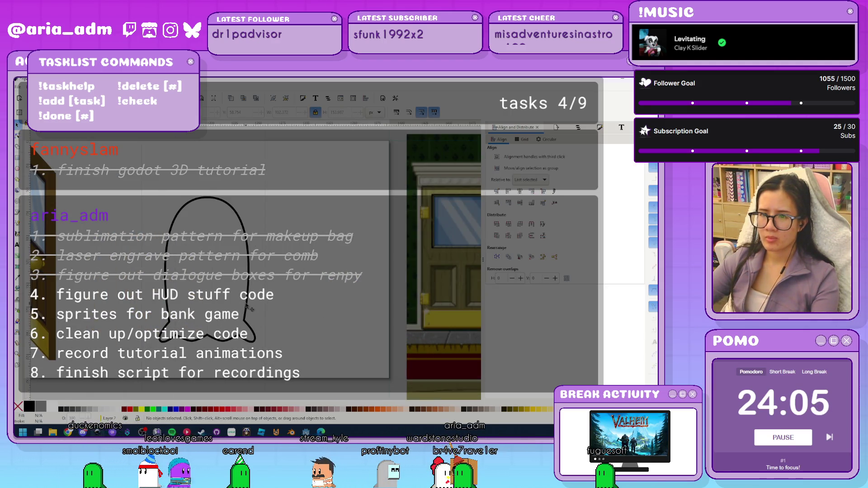
click(246, 307)
key(ctrl+shift+f)
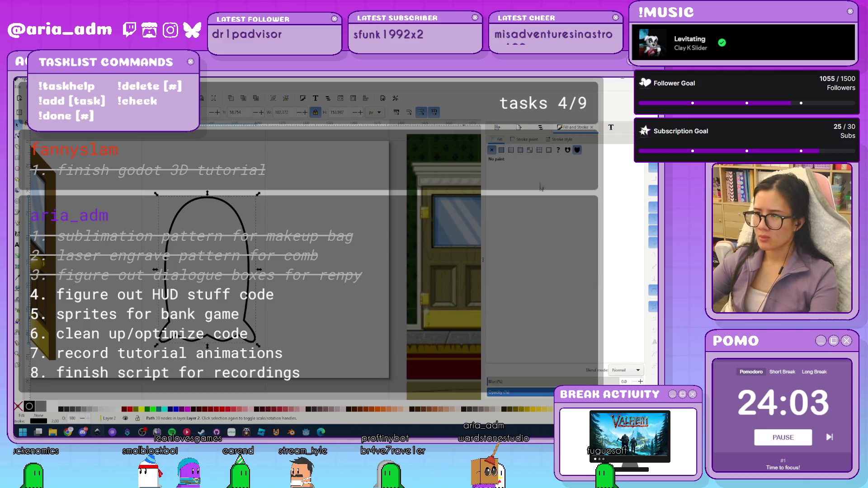
Give the ghost outline a flat green fill
click(501, 149)
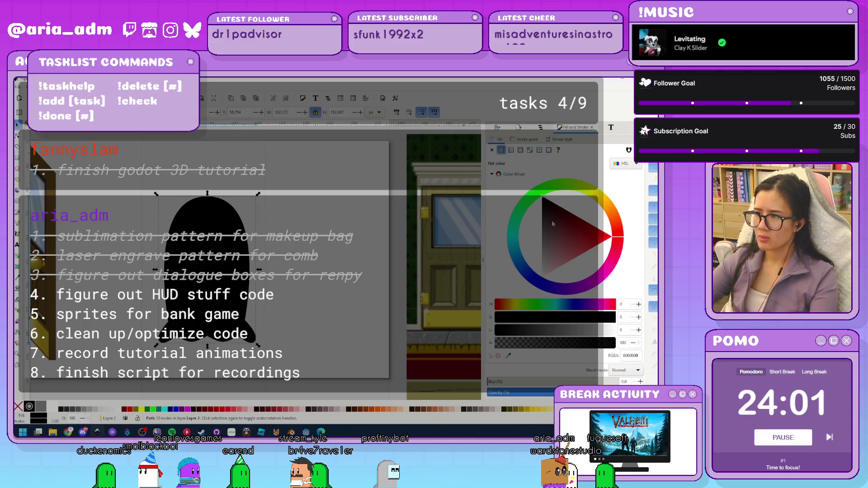
click(541, 192)
mouse_move(545, 202)
mouse_down()
mouse_move(529, 229)
mouse_move(525, 218)
mouse_up()
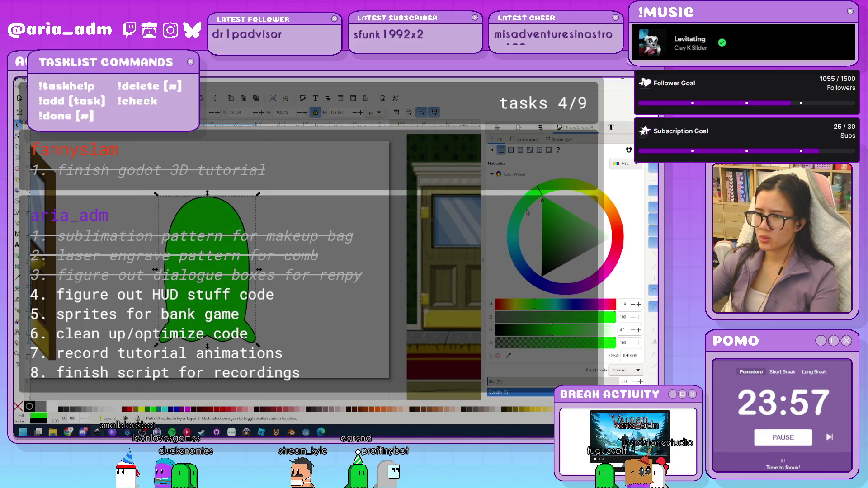
click(328, 295)
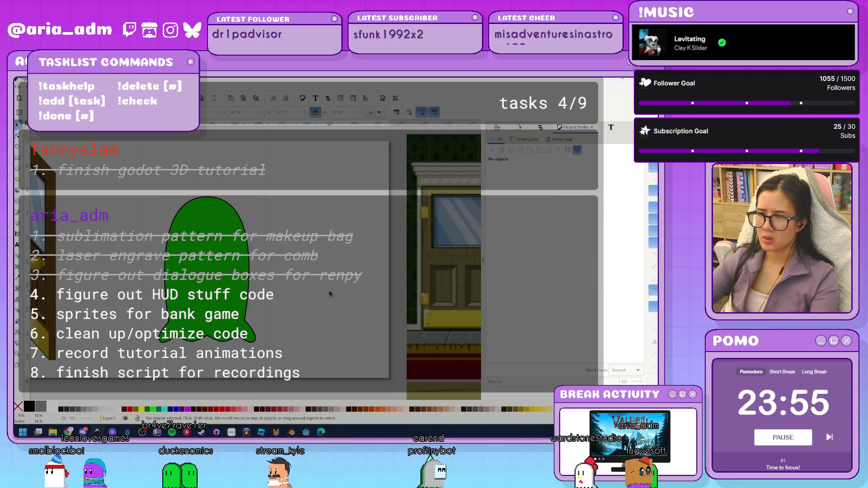
scroll(329, 295, down, 3)
scroll(260, 305, up, 3)
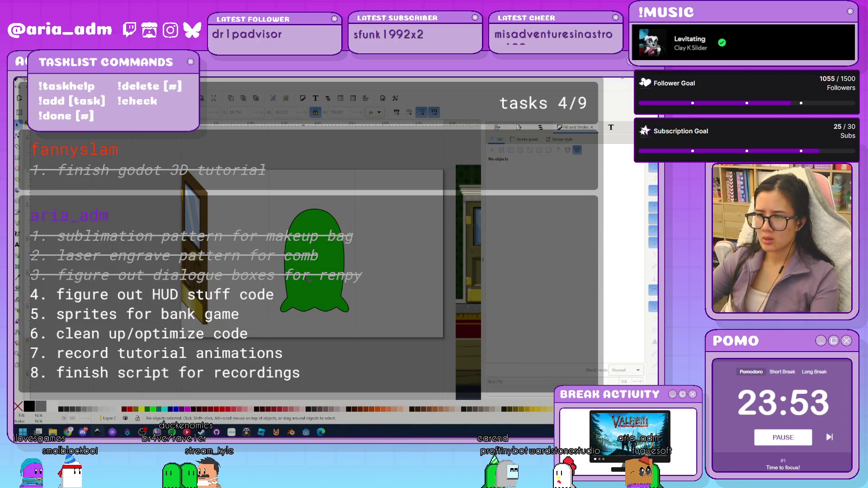
Move the green ghost left beside the door and scale it down to about 68%
click(200, 248)
click(302, 292)
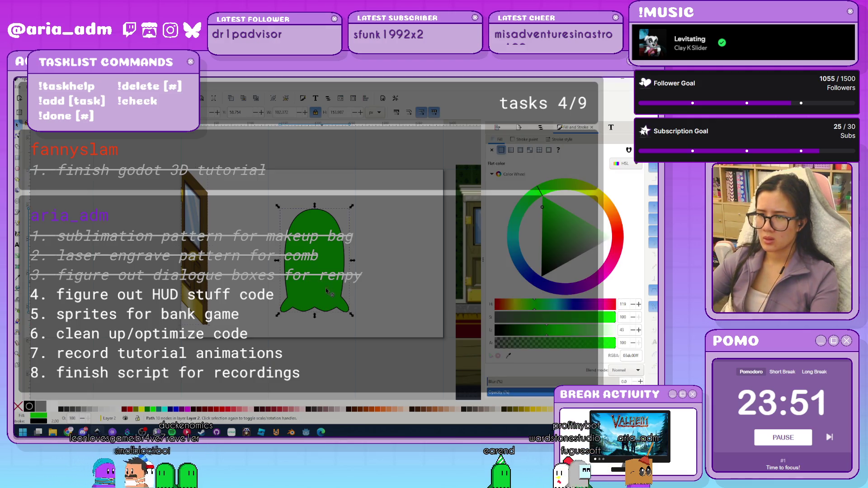
drag(301, 292, 213, 288)
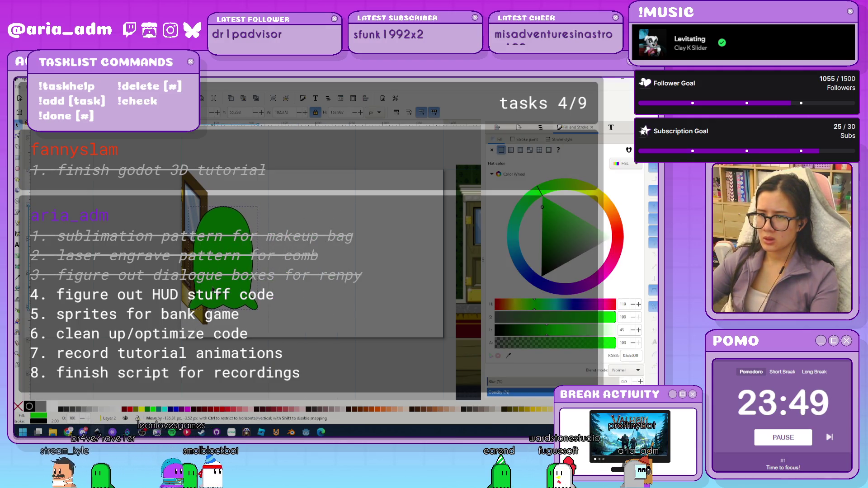
drag(221, 294, 220, 284)
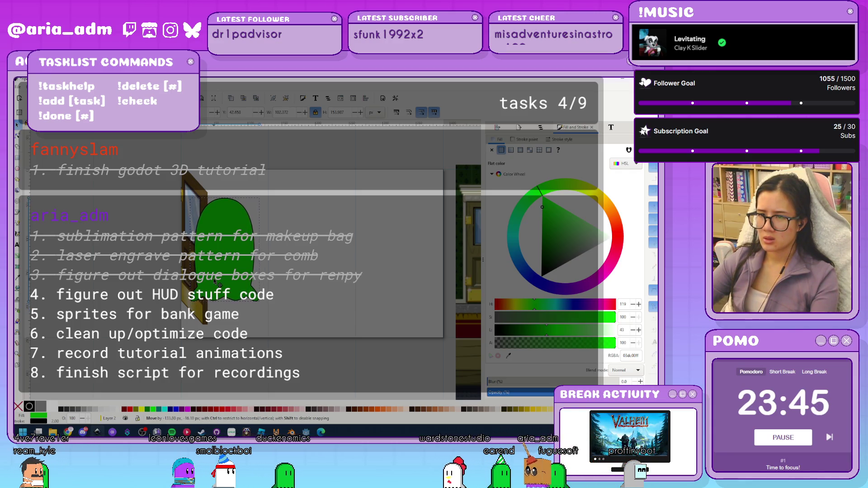
mouse_move(261, 196)
mouse_down()
mouse_move(254, 214)
mouse_move(261, 208)
mouse_up()
drag(231, 257, 232, 269)
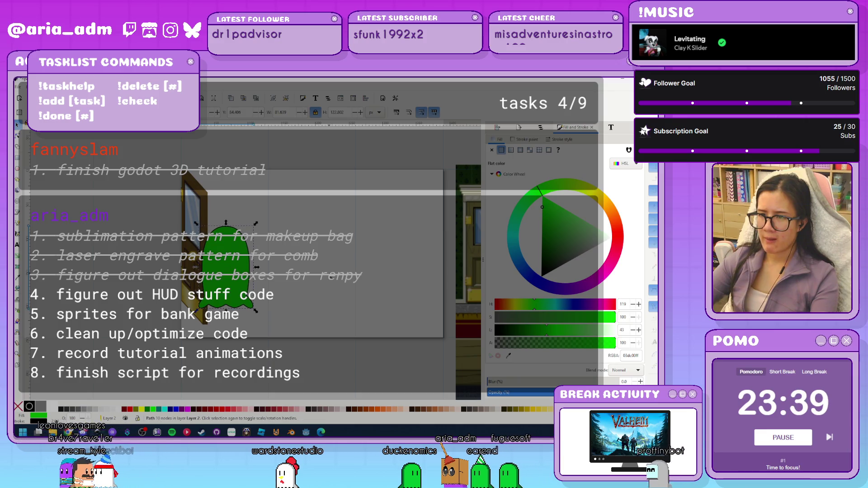
click(281, 279)
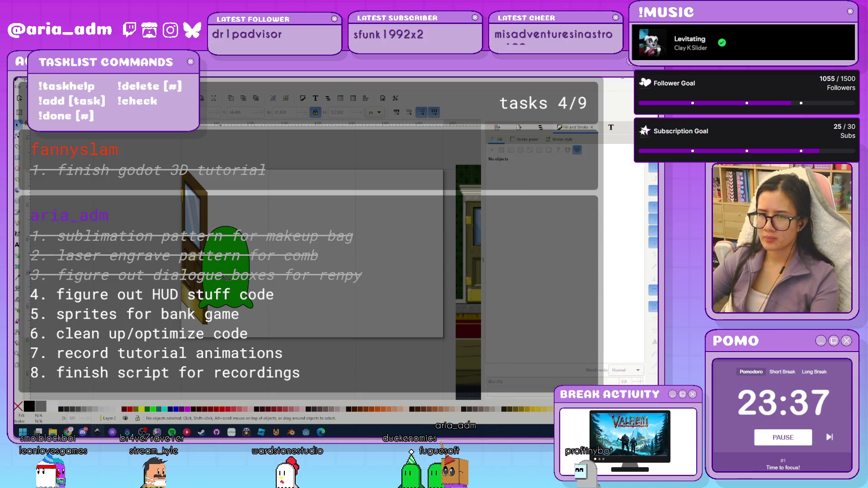
Draw a diamond-shaped path beside the ghost with black fill and no stroke
key(e)
key(plus)
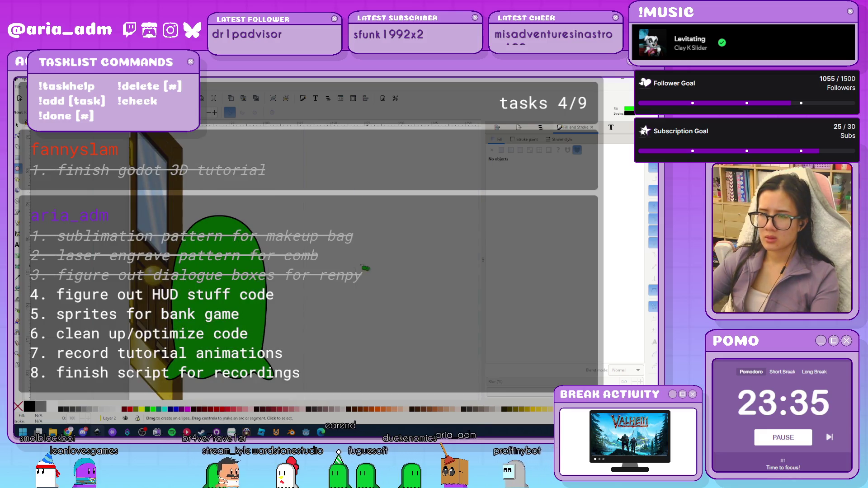
key(b)
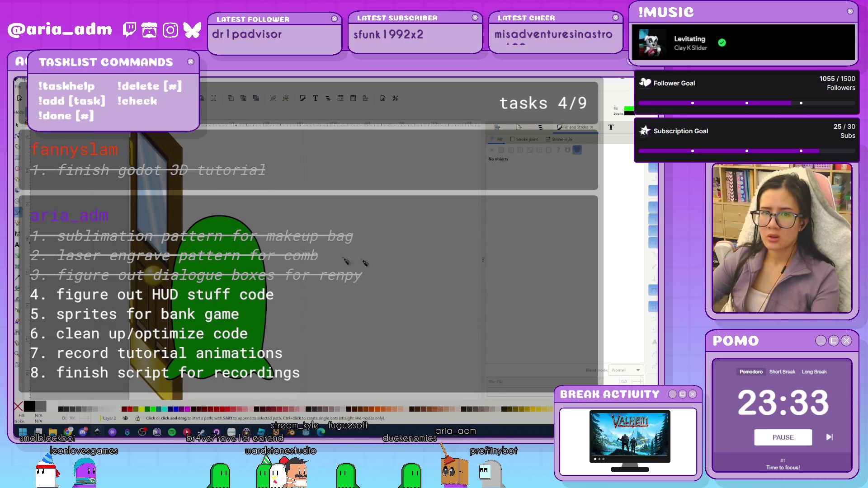
click(336, 232)
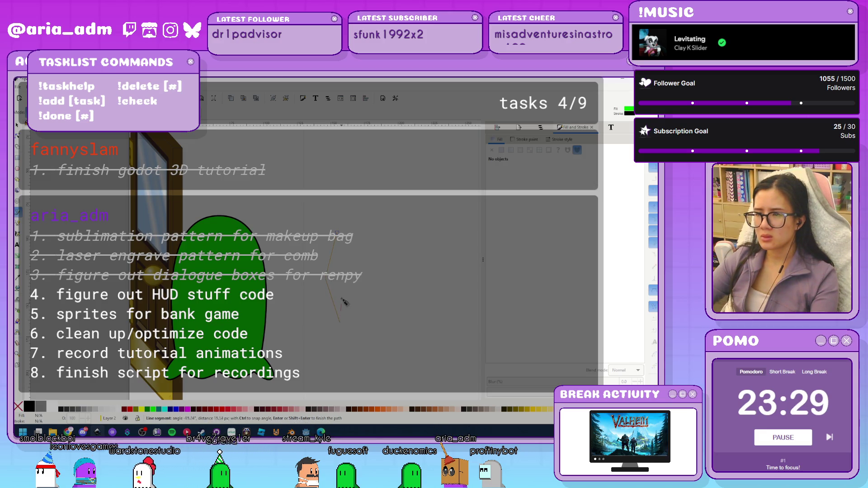
click(337, 232)
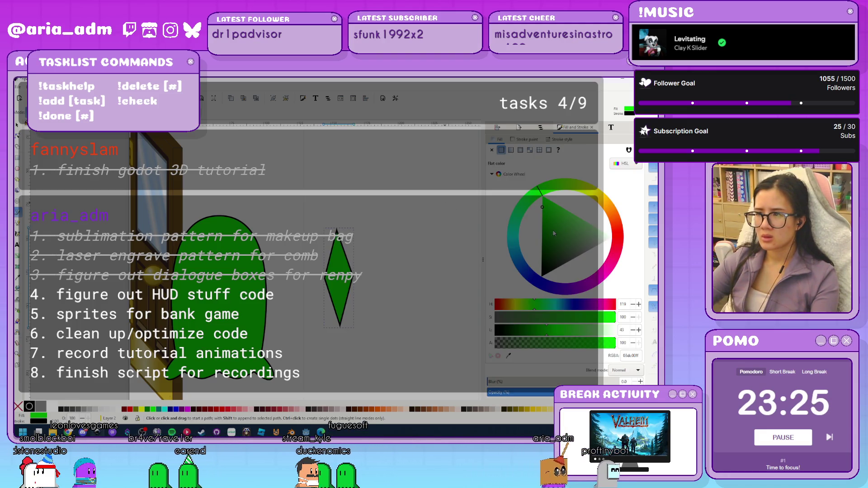
drag(564, 230, 542, 275)
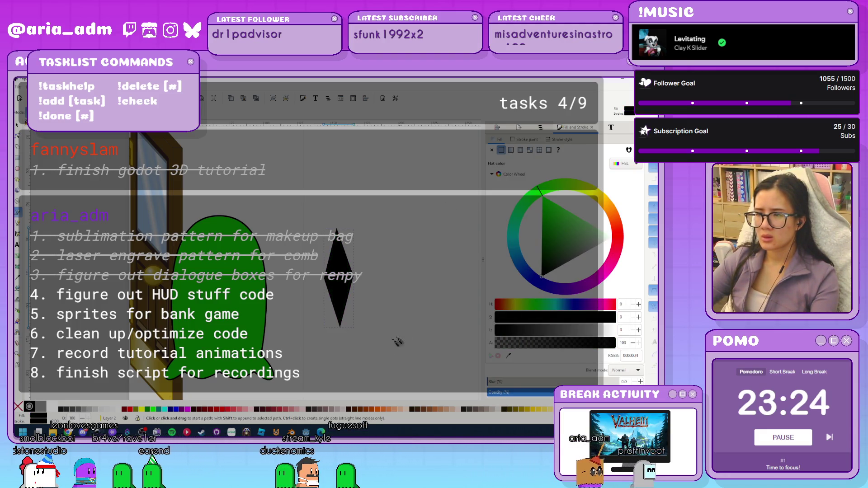
shift+click(18, 406)
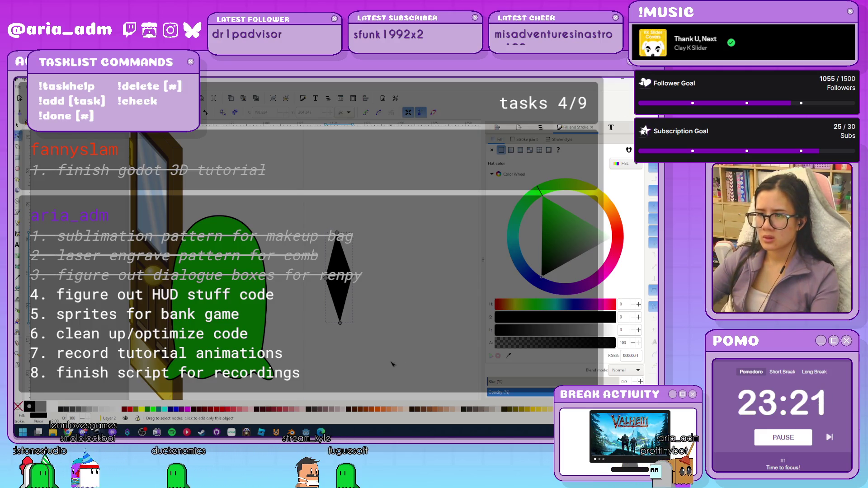
click(362, 351)
Adjust the diamond's corner nodes and make them smooth into a tall oval
click(340, 321)
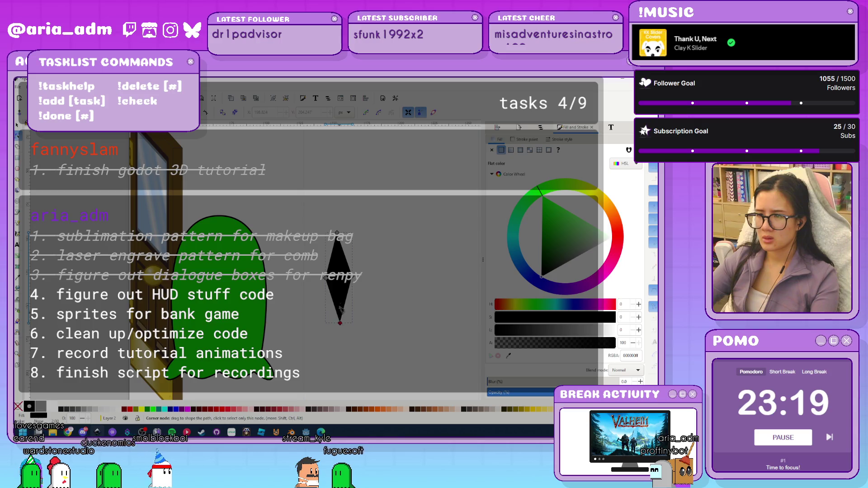
ctrl+scroll(351, 309, up, 2)
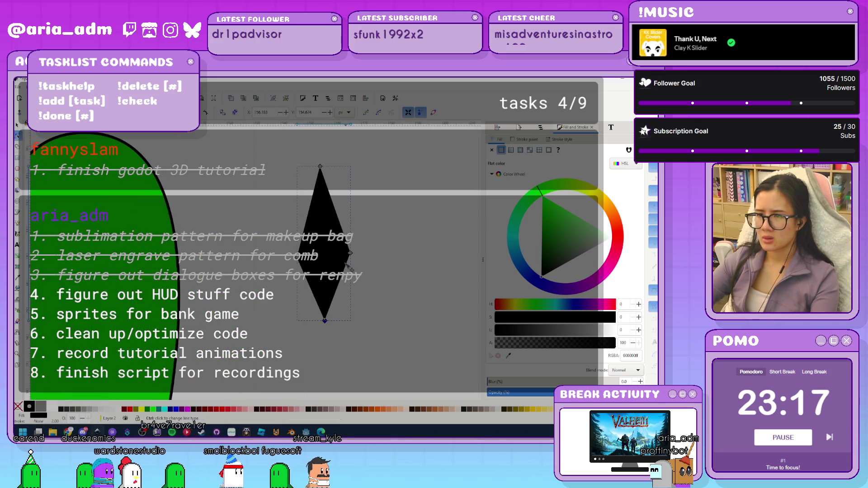
drag(353, 256, 349, 259)
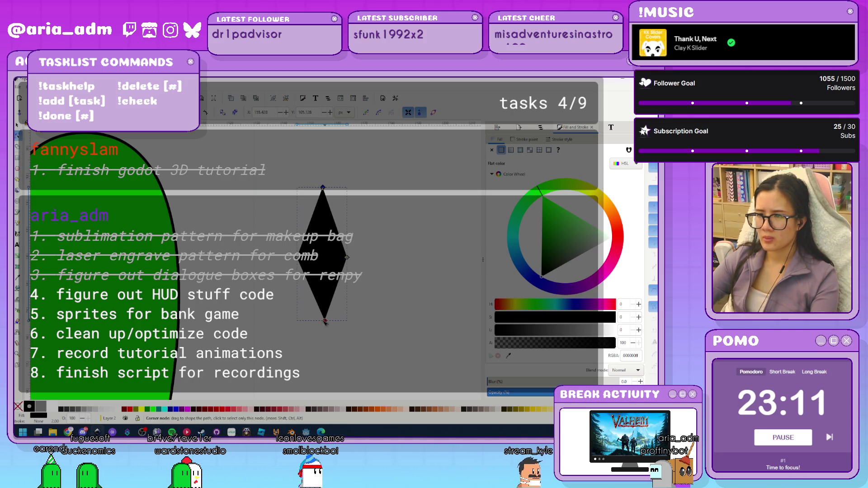
drag(325, 320, 325, 320)
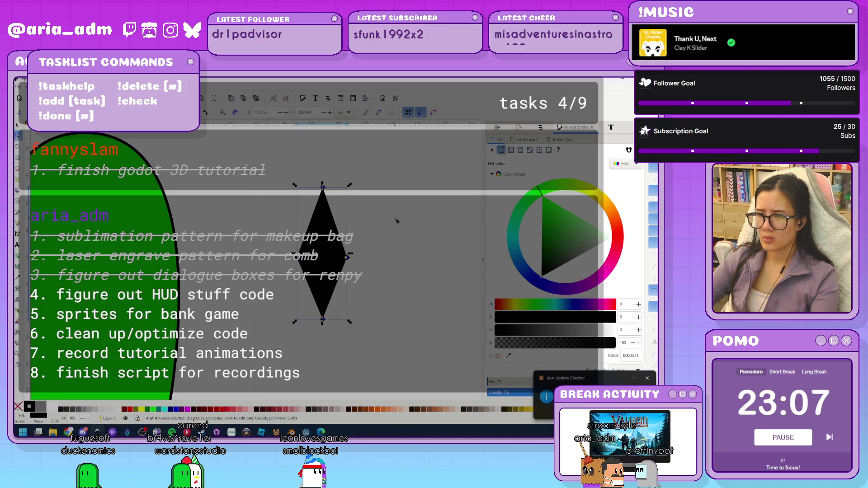
key(shift+s)
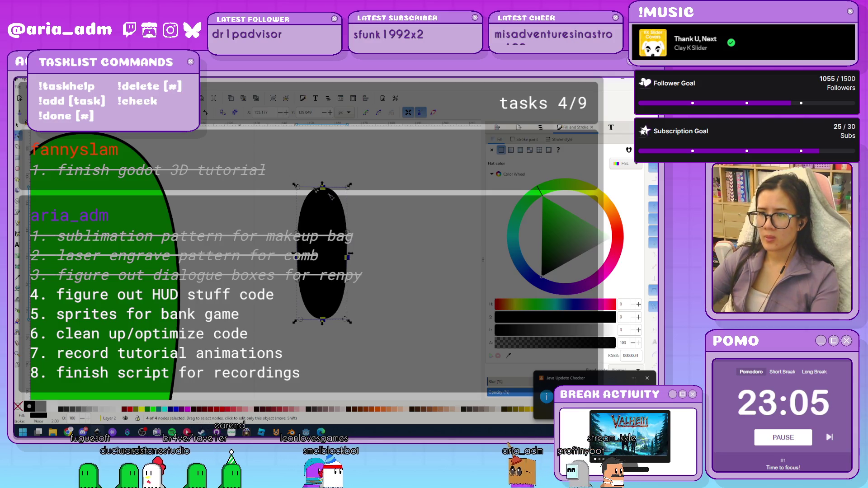
Shrink the black oval and place it on the ghost's body as the first eye
click(230, 194)
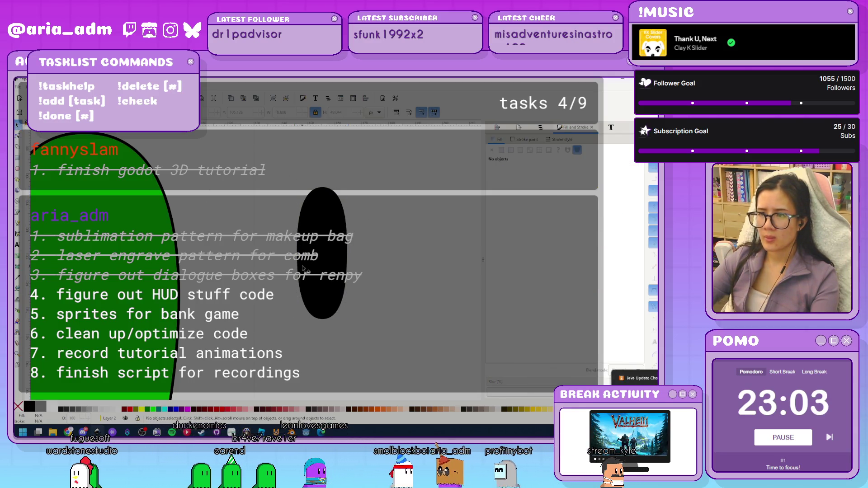
click(334, 298)
mouse_move(351, 325)
mouse_down()
mouse_move(321, 246)
mouse_move(334, 280)
mouse_up()
scroll(338, 244, left, 3)
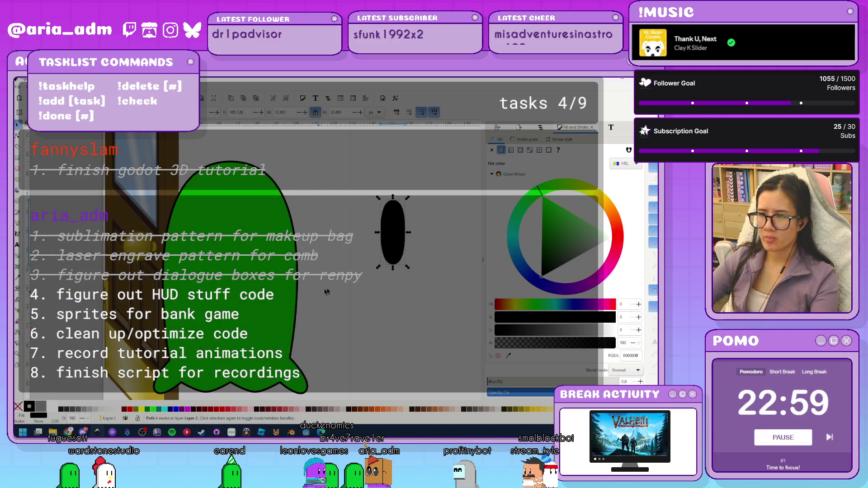
mouse_move(386, 249)
mouse_down()
mouse_move(226, 267)
mouse_move(259, 252)
mouse_move(252, 251)
mouse_up()
scroll(255, 291, up, 2)
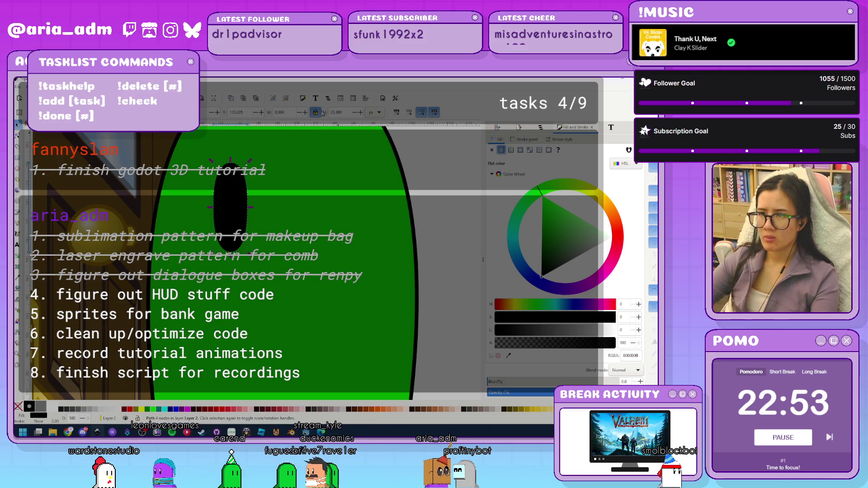
mouse_move(251, 252)
mouse_down()
mouse_move(251, 229)
mouse_move(238, 258)
mouse_up()
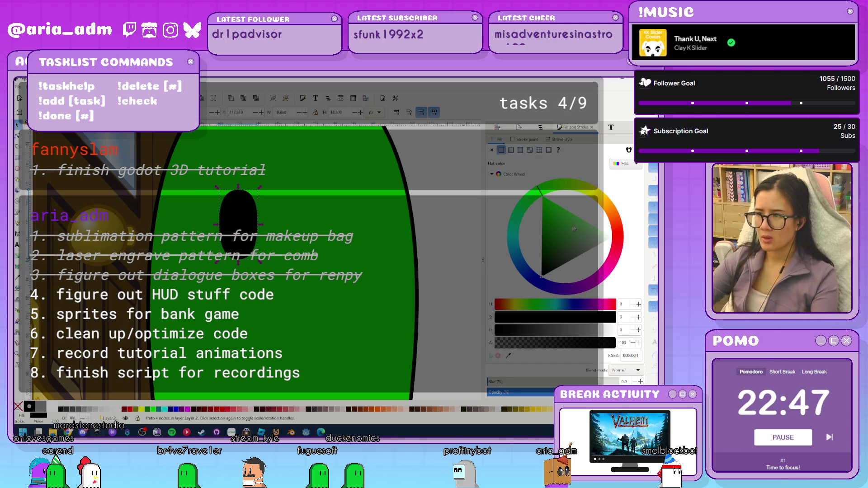
Add a small white highlight inside the eye, then duplicate the eye beside it
drag(574, 229, 612, 237)
mouse_move(219, 261)
mouse_down()
mouse_move(234, 223)
mouse_move(231, 245)
mouse_up()
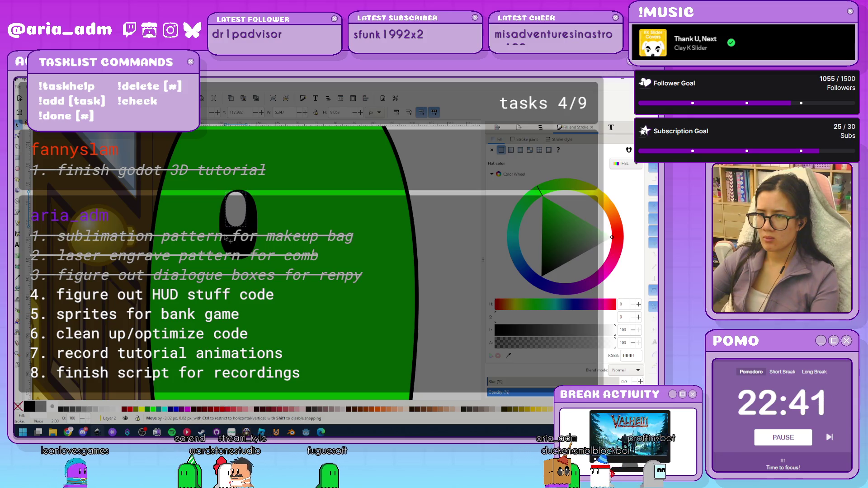
click(244, 258)
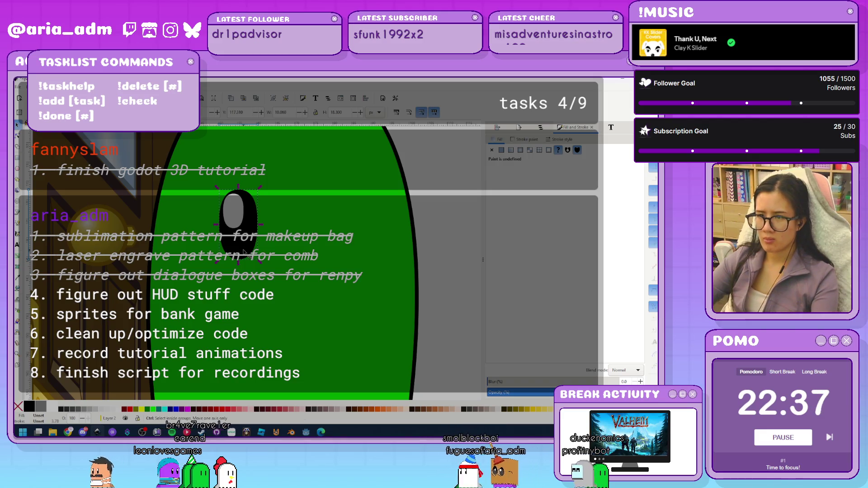
key(ctrl+d)
drag(244, 252, 358, 261)
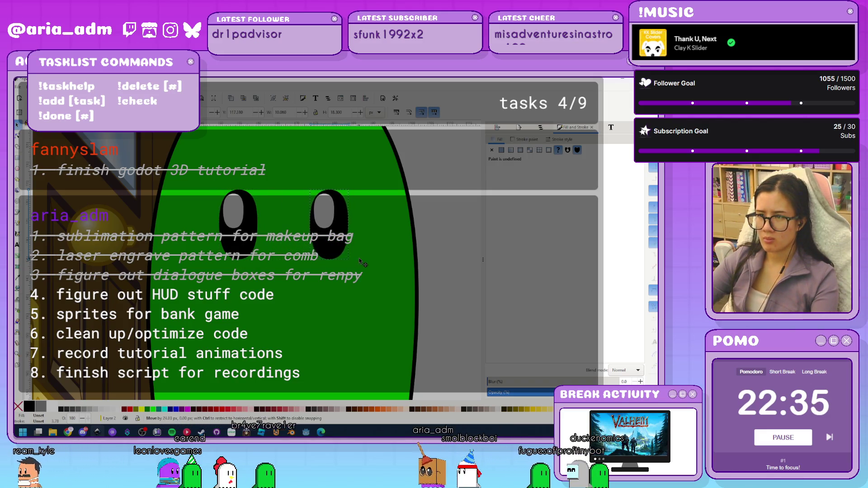
click(452, 266)
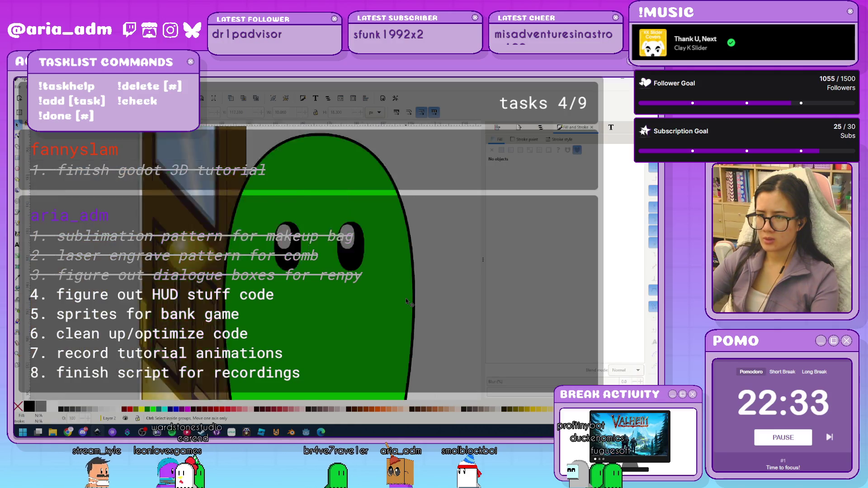
scroll(449, 285, down, 5)
scroll(445, 303, up, 2)
scroll(443, 308, up, 5)
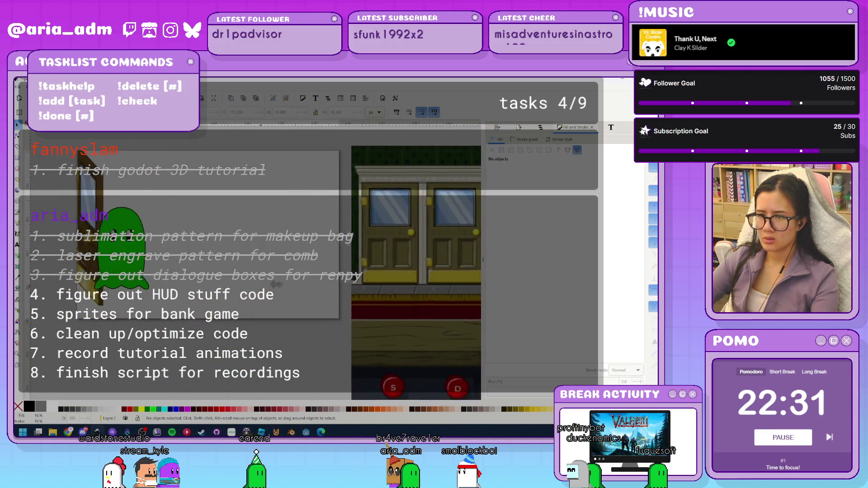
scroll(343, 285, down, 5)
In Document Properties, set page height to 500 and width to 250
key(ctrl+shift+d)
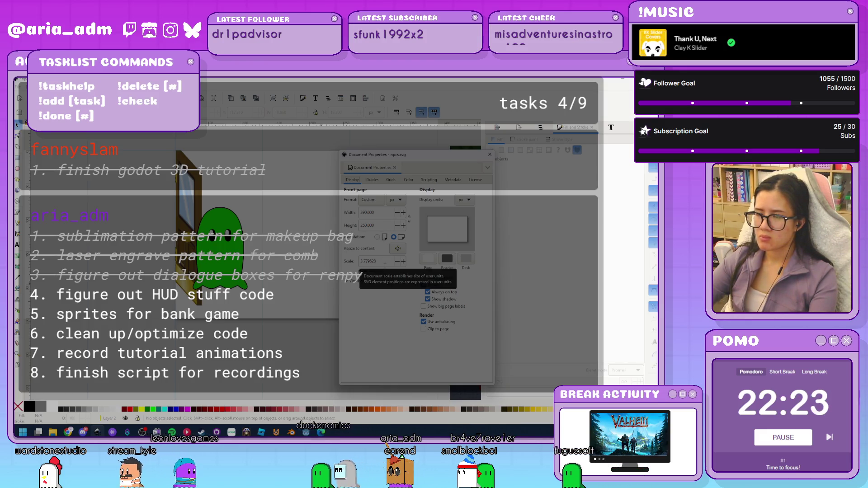
double_click(383, 225)
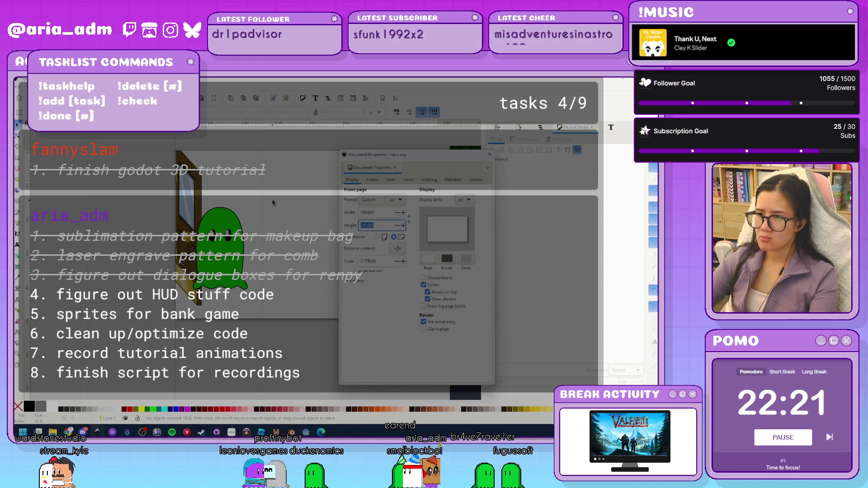
click(388, 227)
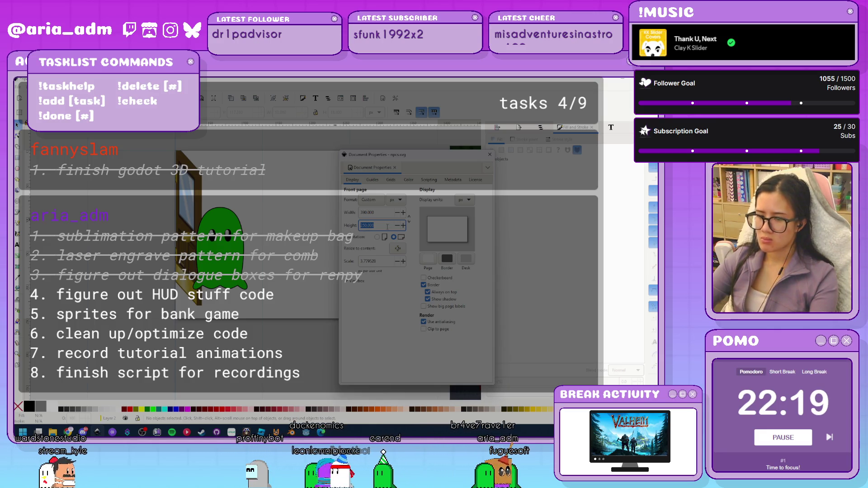
key(ctrl+a)
text(500)
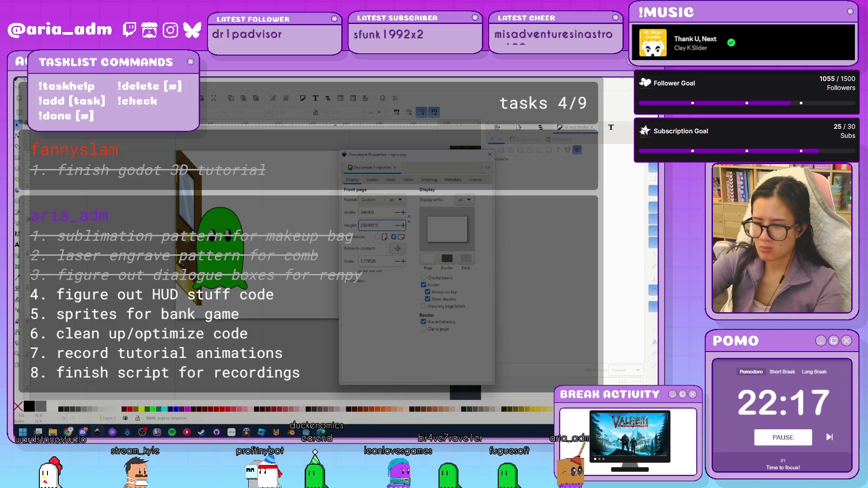
key(Return)
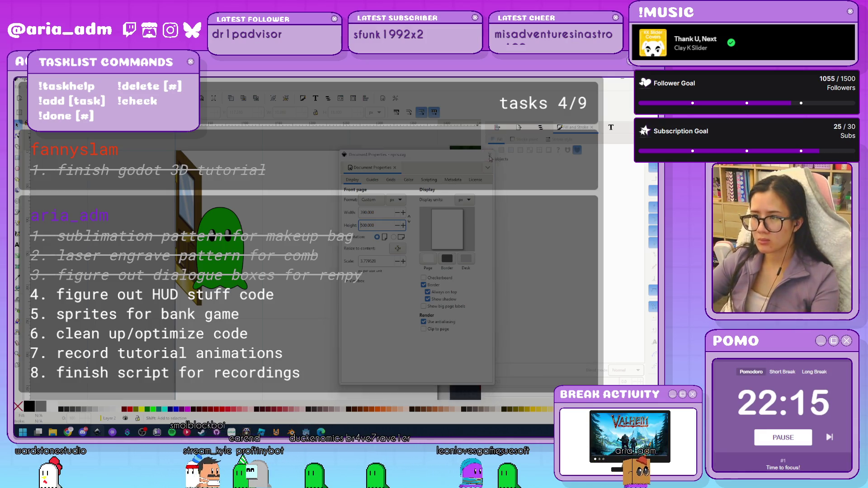
key(Escape)
key(ctrl+shift+d)
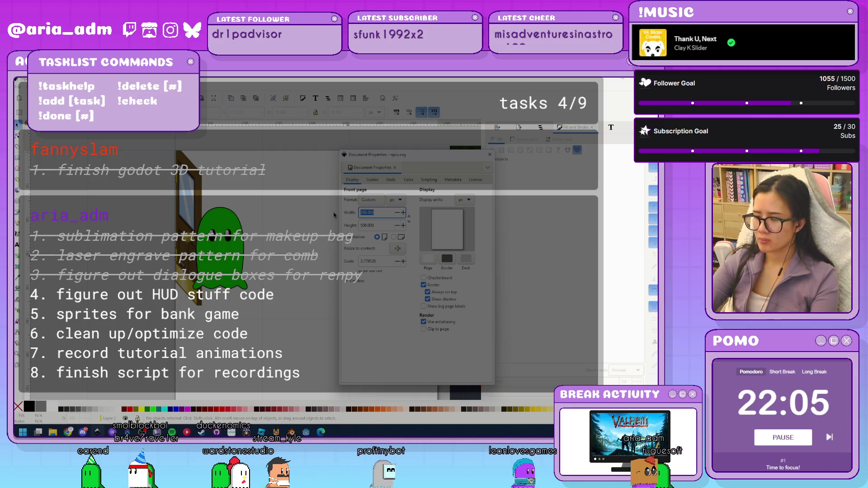
text(0)
key(Return)
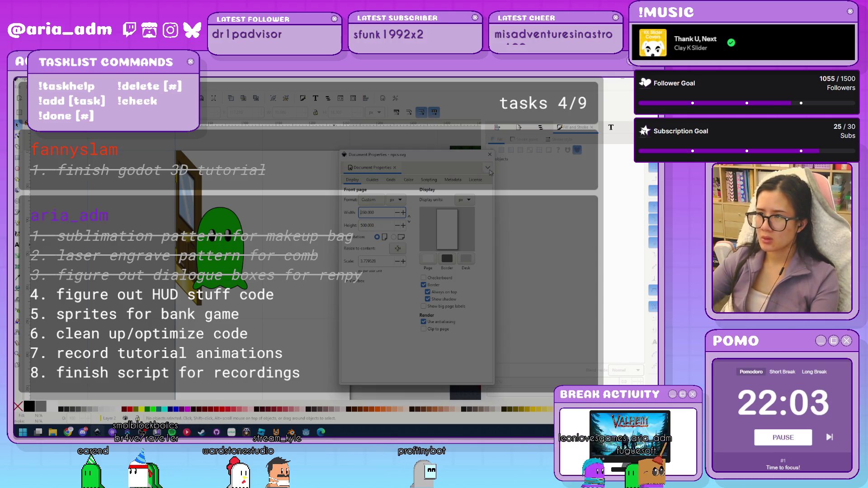
click(489, 154)
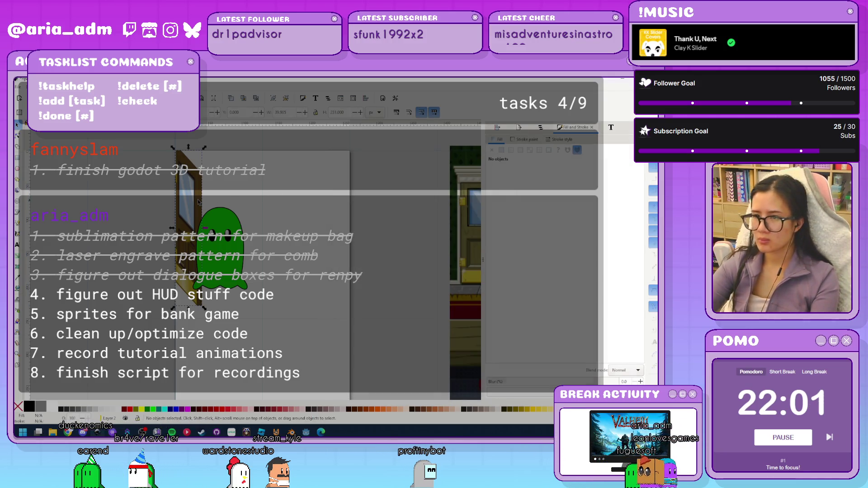
click(221, 265)
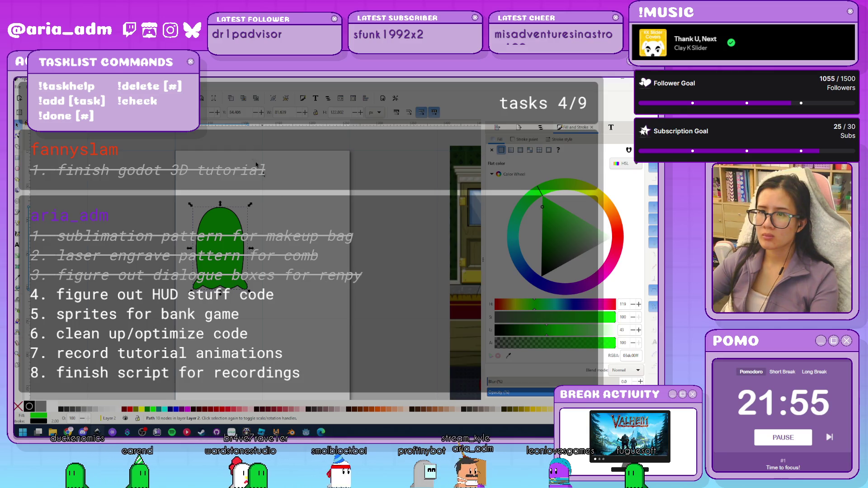
triple_click(244, 111)
text(214.406)
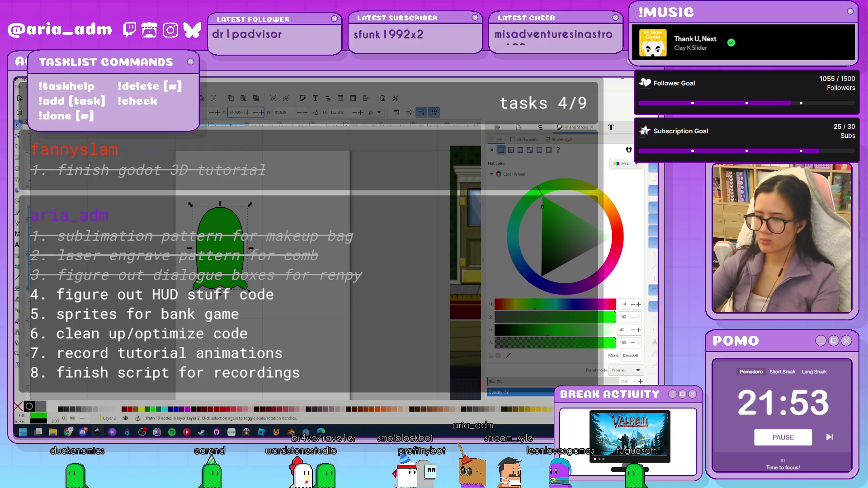
key(Return)
key(ctrl+z)
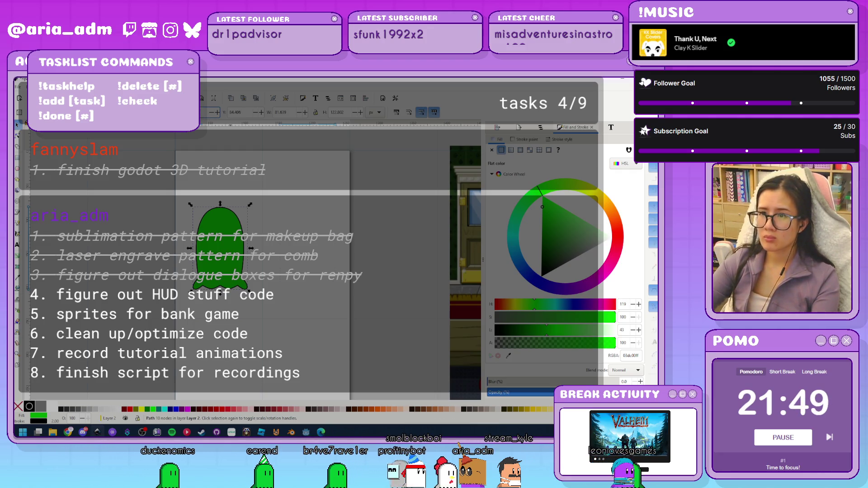
ctrl+scroll(204, 299, down, 2)
key(Escape)
ctrl+scroll(205, 300, down, 2)
ctrl+scroll(223, 362, up, 3)
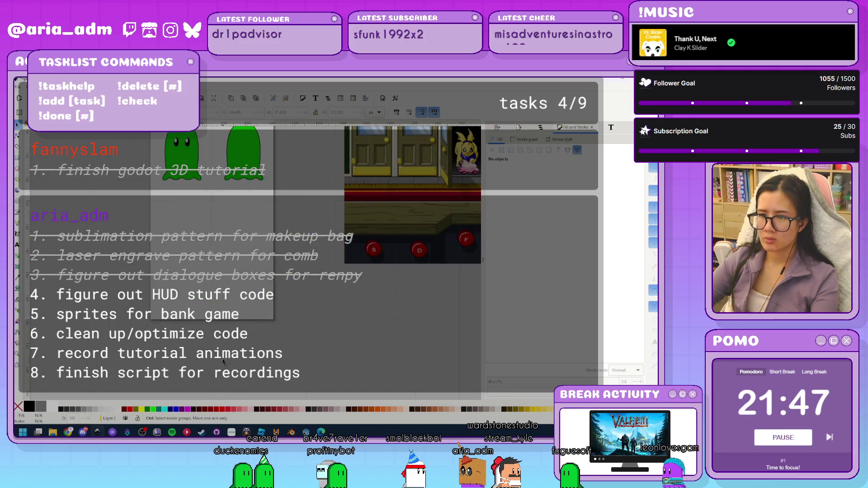
Draw a rectangle over the left ghost's lower half with red fill and black outline
scroll(249, 262, up, 3)
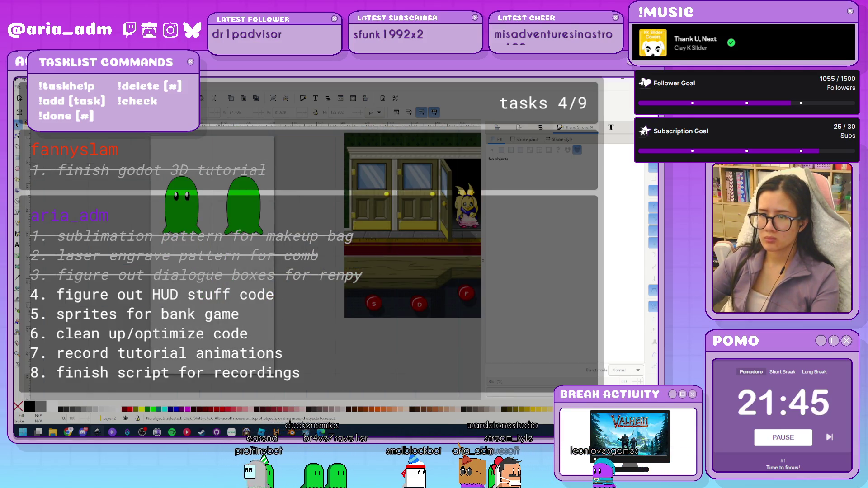
scroll(80, 216, up, 2)
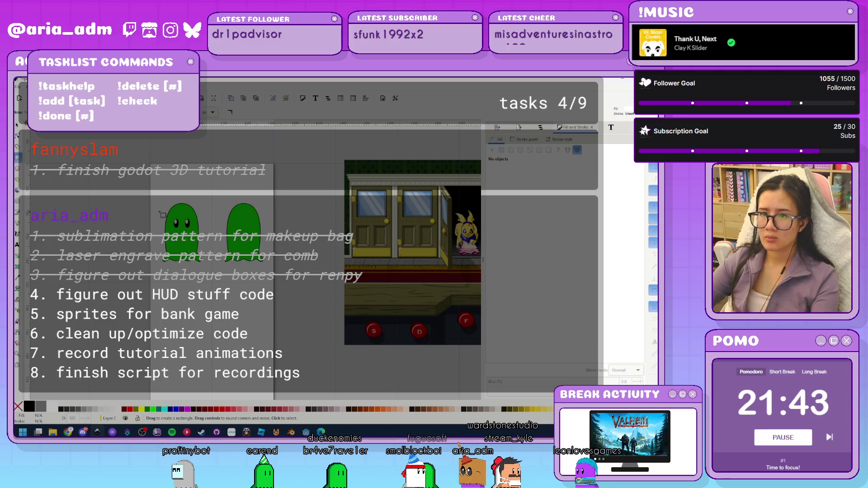
drag(205, 263, 207, 264)
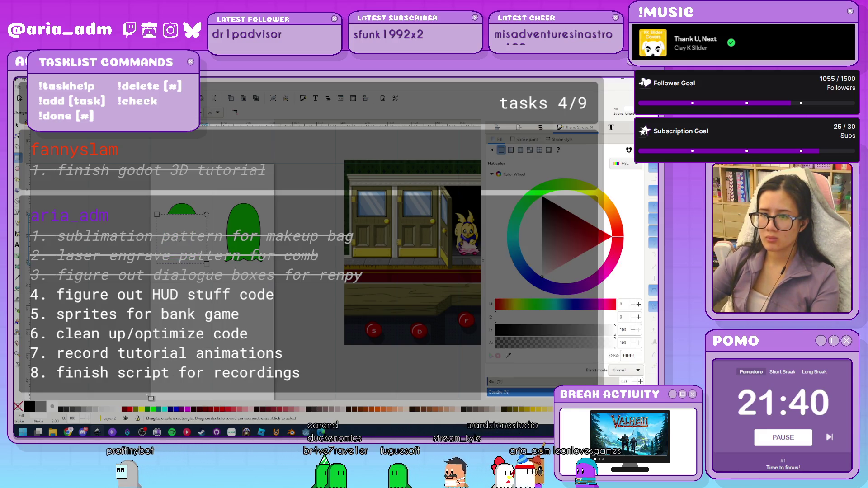
click(130, 411)
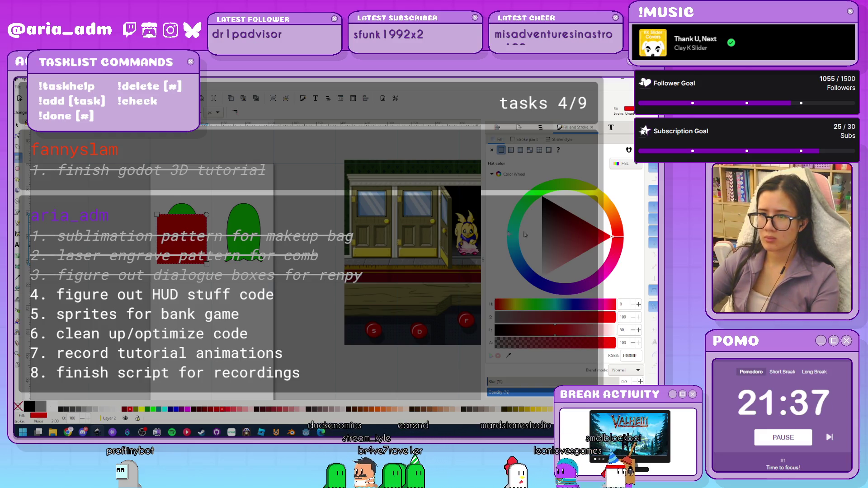
scroll(293, 240, up, 3)
scroll(293, 241, left, 8)
scroll(293, 241, up, 2)
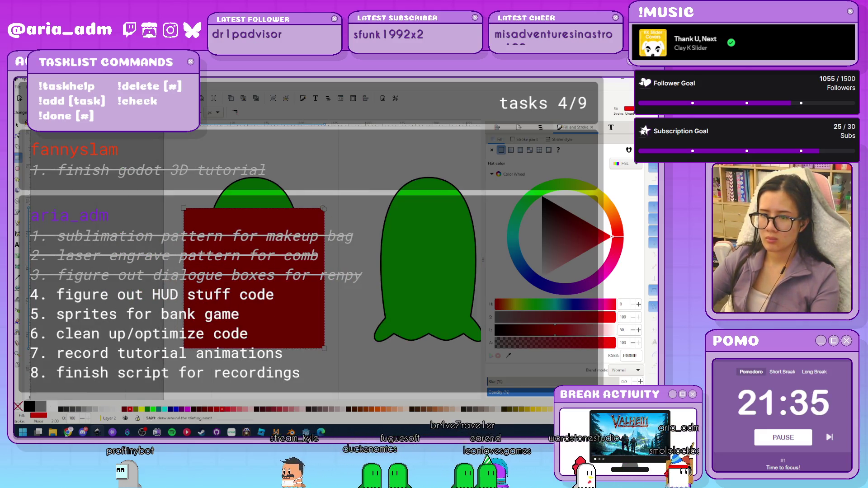
shift+click(29, 409)
scroll(321, 230, up, 2)
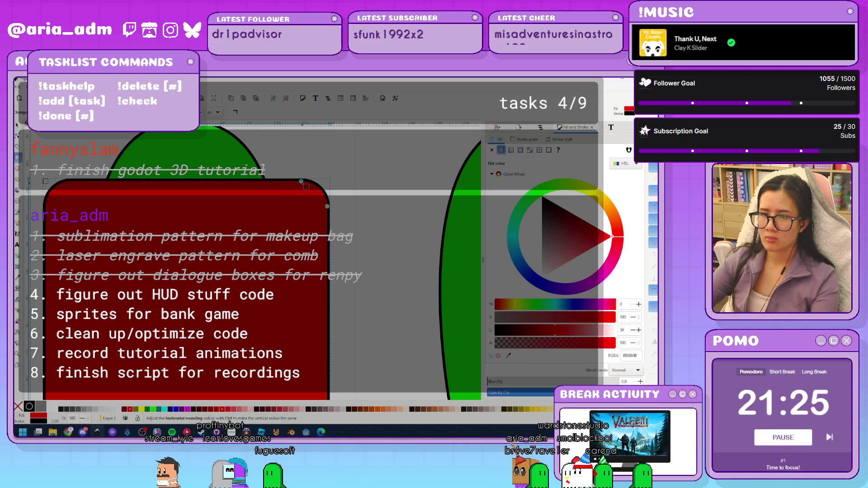
scroll(285, 245, down, 3)
key(s)
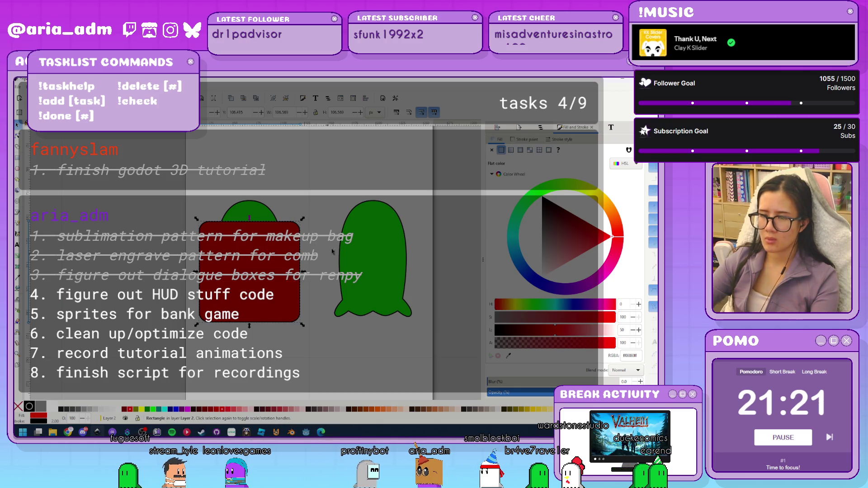
Move the red rectangle 250 px lower
scroll(332, 251, down, 3)
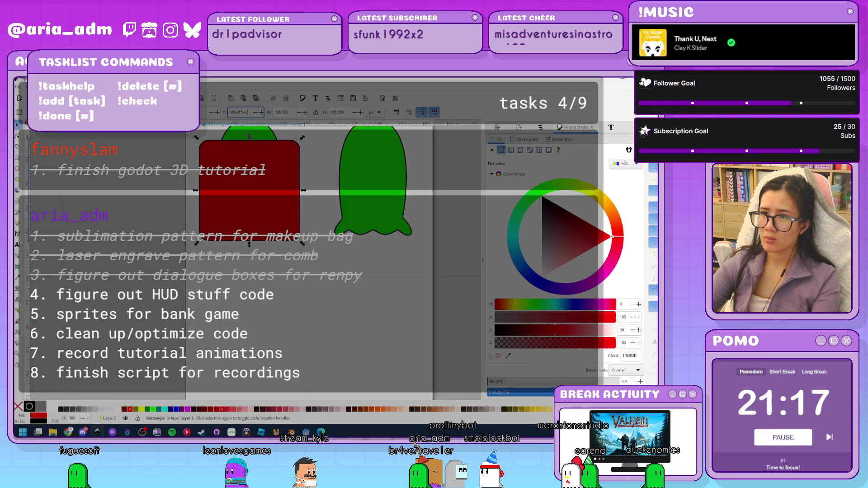
key(Return)
click(302, 197)
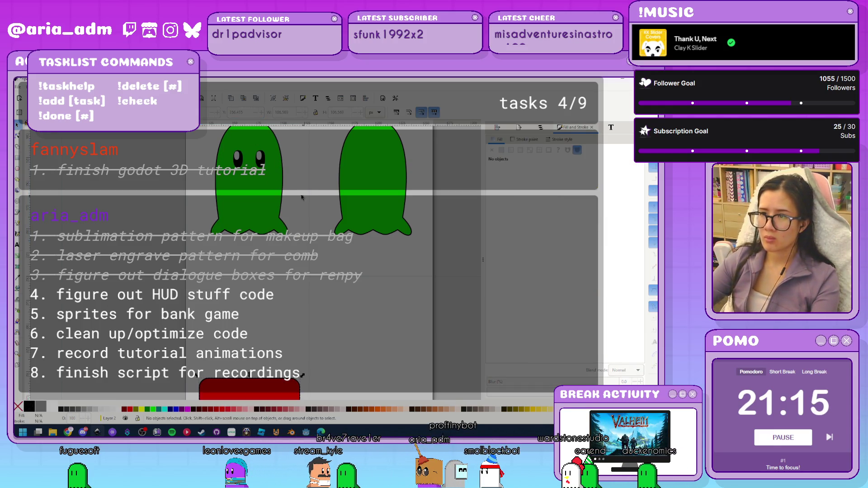
Shift a copy of the ghost's eyes +250 px in Y and nudge them onto the rectangle
key(Tab)
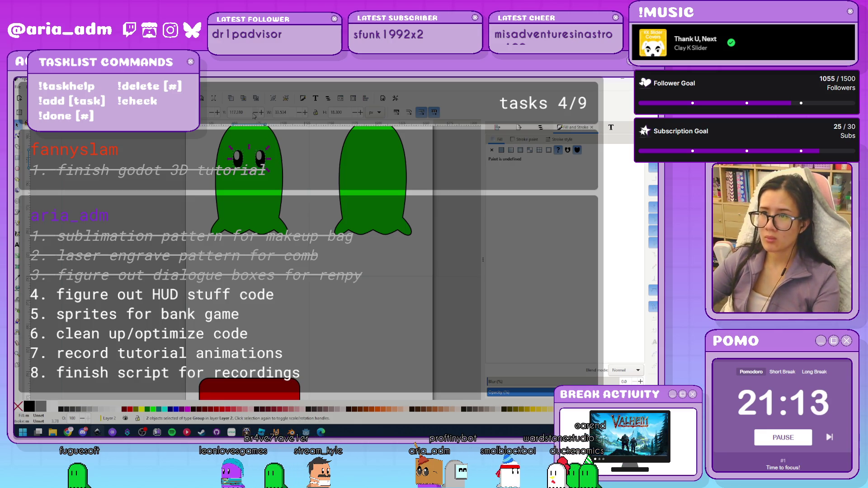
click(244, 112)
text(+250)
key(Return)
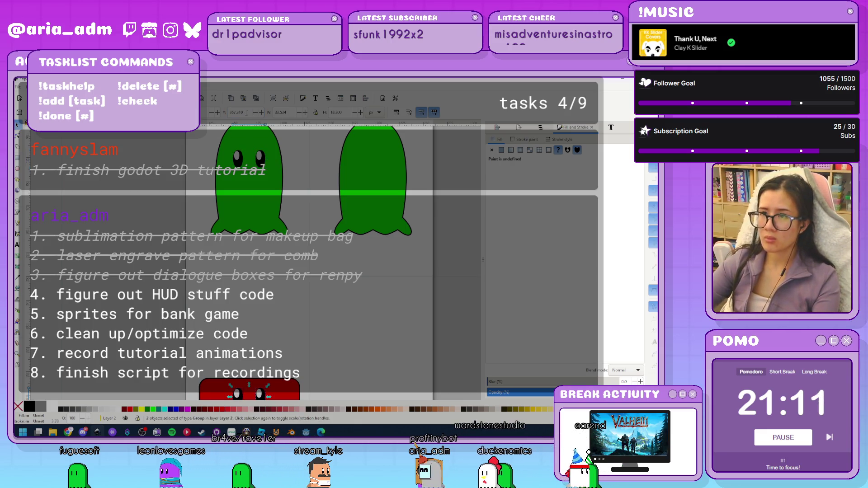
scroll(278, 320, down, 5)
key(Escape)
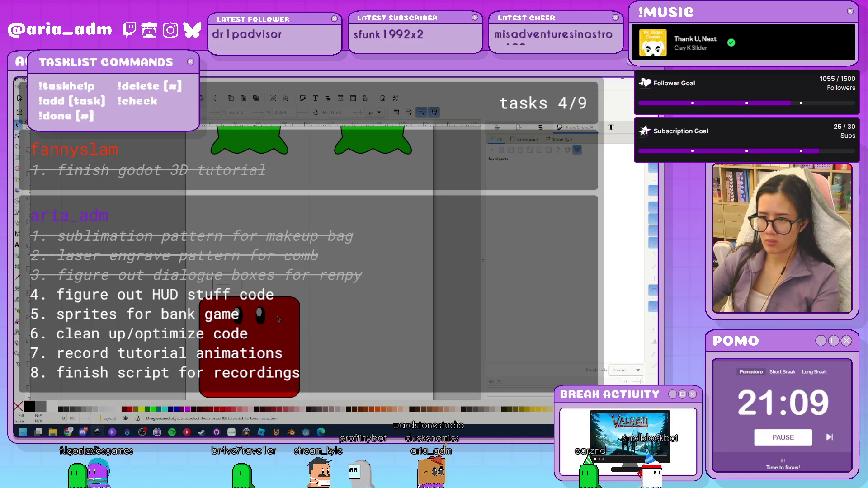
key(ctrl+a)
key(shift+Down)
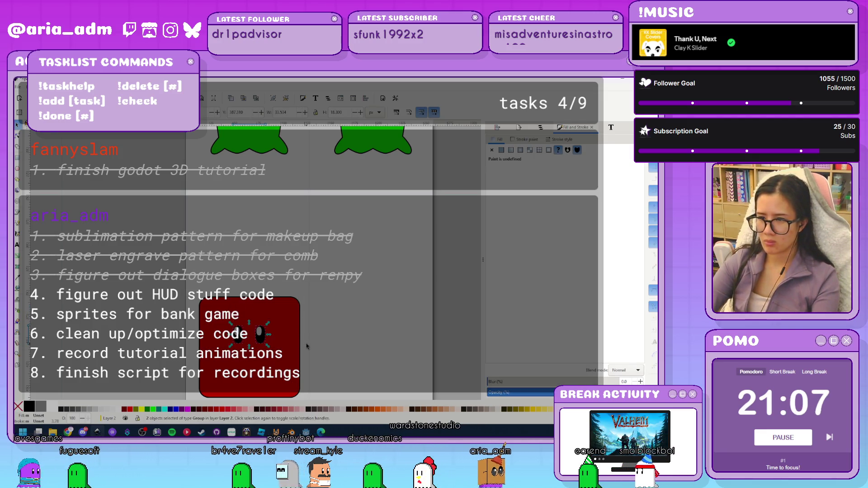
key(Escape)
scroll(260, 317, up, 2)
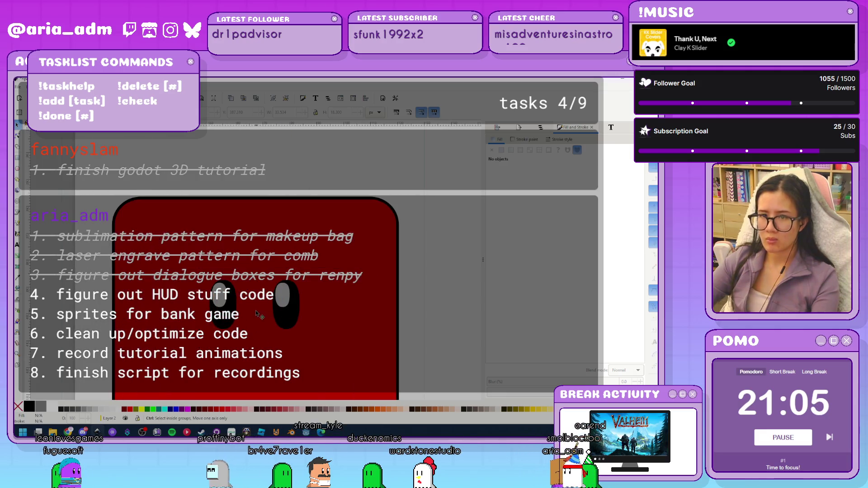
key(b)
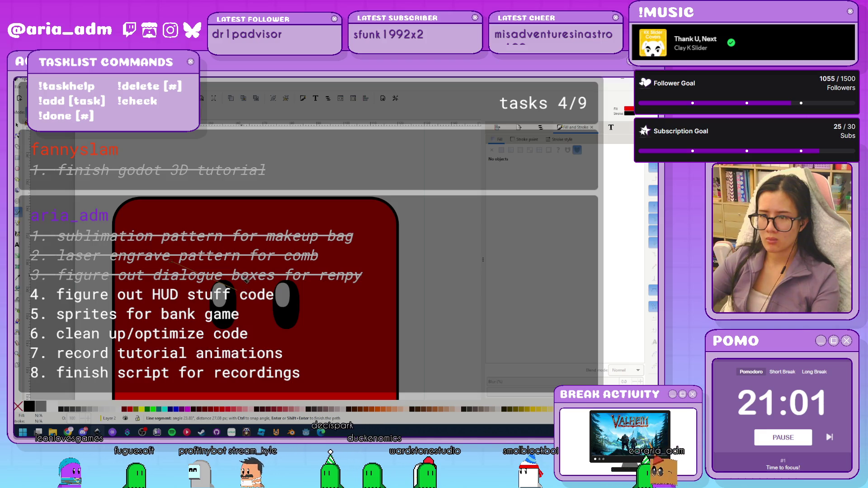
Draw an eyebrow path over the left eye and bend it into a curve
key(Return)
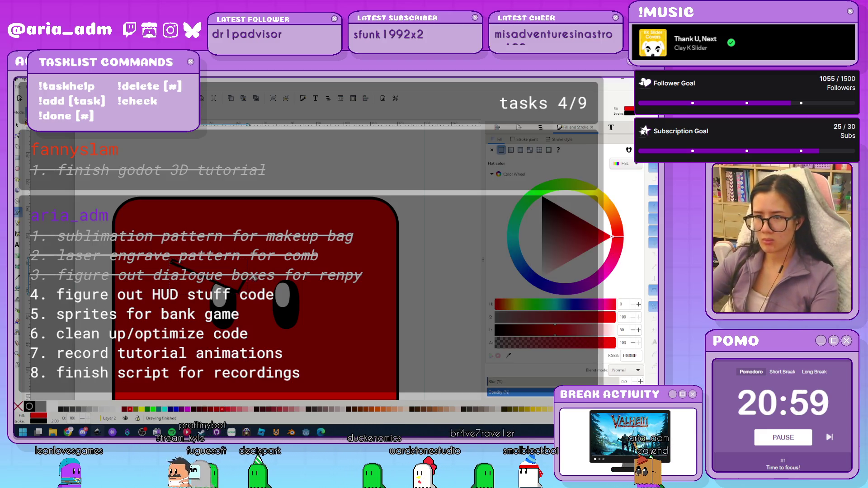
scroll(238, 274, up, 1)
click(18, 136)
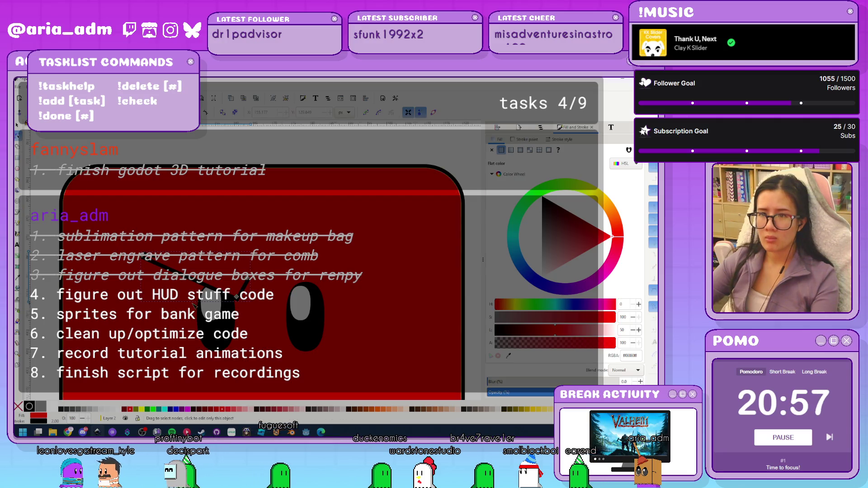
scroll(194, 308, up, 2)
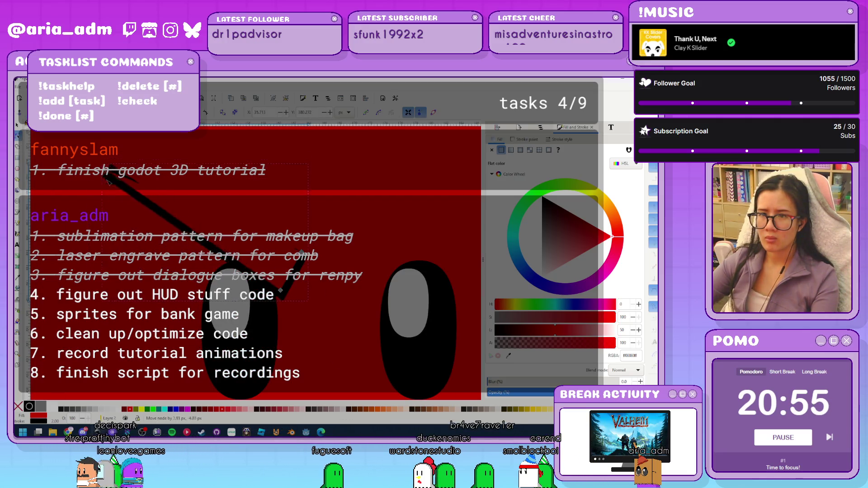
drag(127, 215, 141, 202)
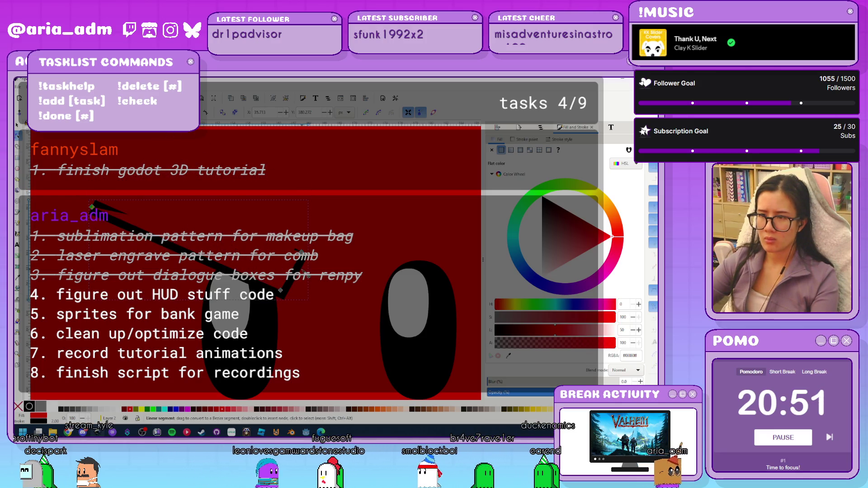
mouse_move(335, 295)
mouse_down()
mouse_move(282, 300)
mouse_move(273, 281)
mouse_move(316, 251)
mouse_up()
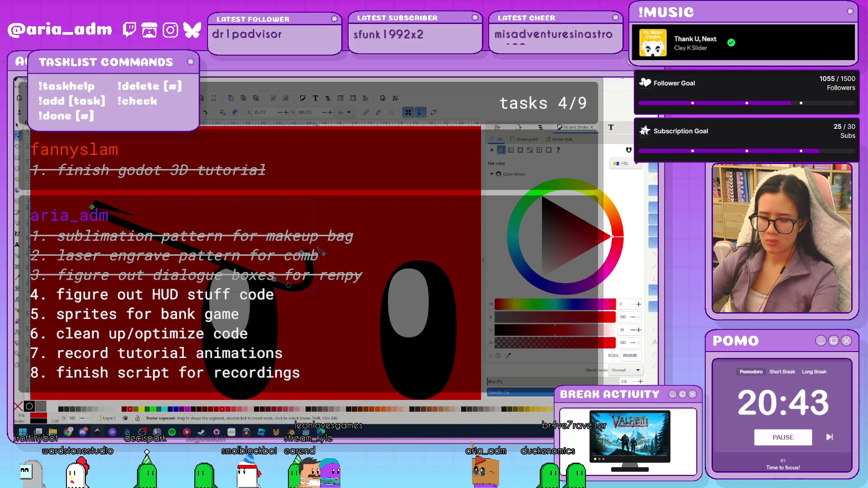
Give the eyebrow square line caps and no fill
click(560, 139)
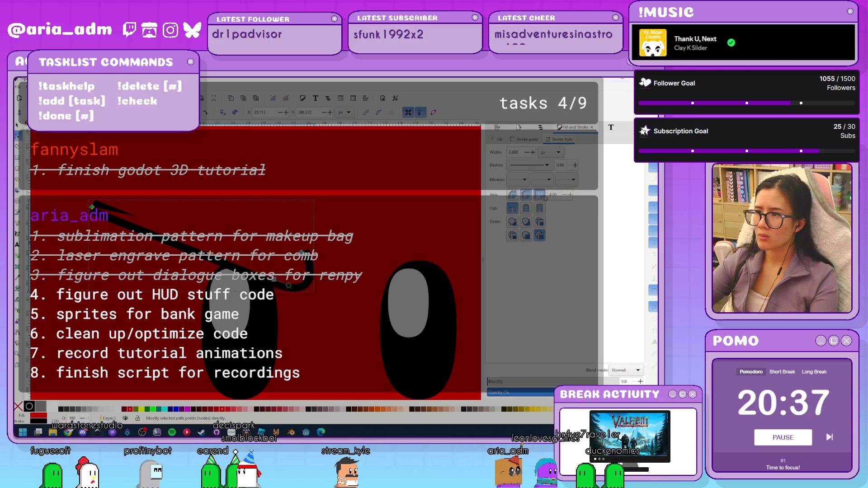
click(540, 211)
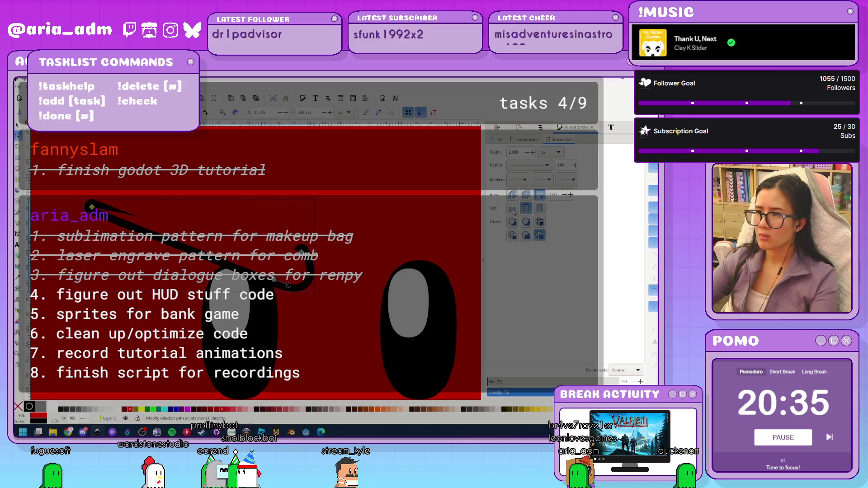
click(18, 408)
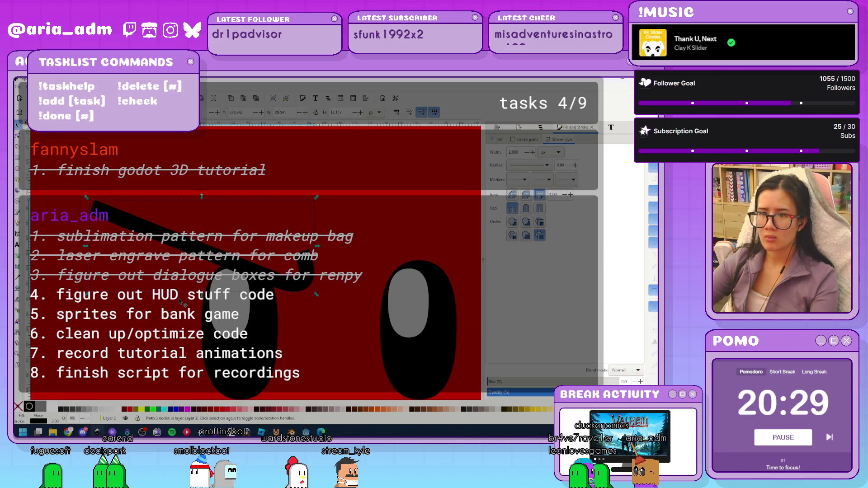
key(s)
key(minus)
key(minus)
key(minus)
click(440, 344)
scroll(217, 212, down, 4)
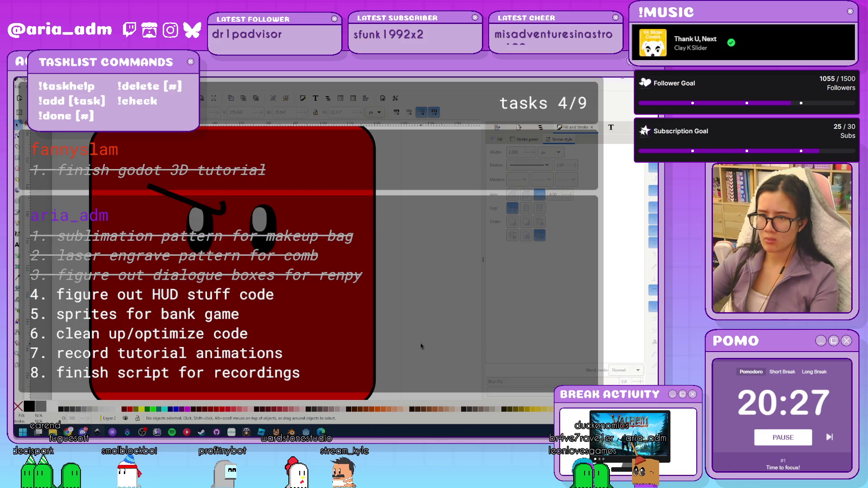
Duplicate the eyebrow, flip it horizontally, and place it above the right eye
click(218, 213)
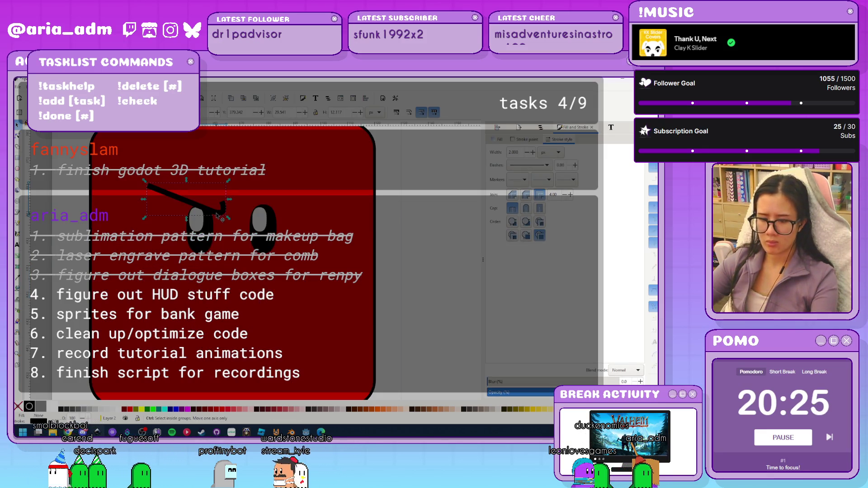
key(ctrl+d)
key(h)
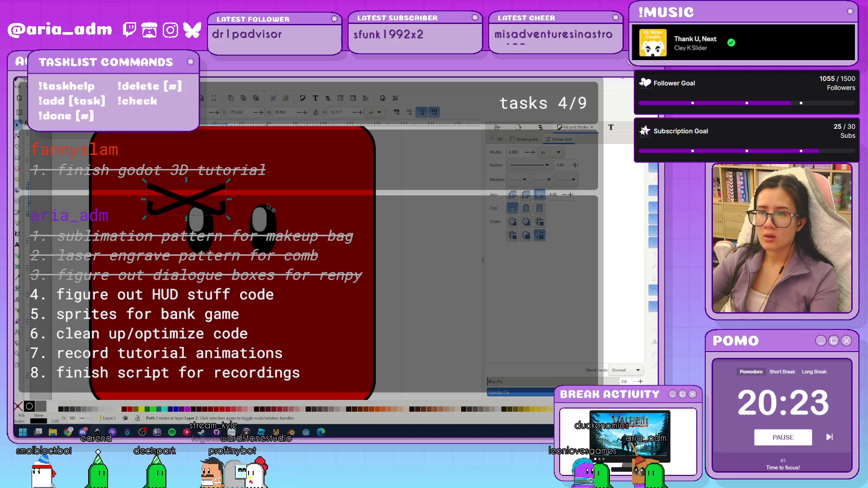
key(plus)
drag(188, 194, 332, 207)
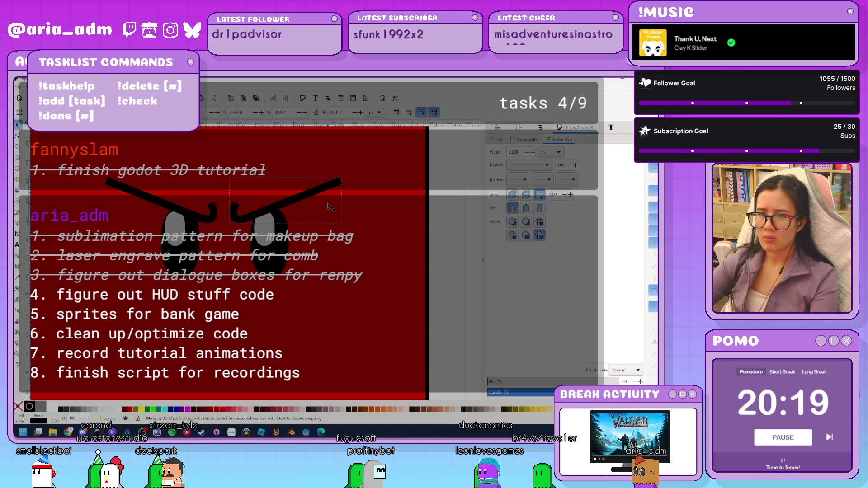
scroll(309, 281, down, 3)
scroll(308, 281, down, 1)
click(394, 316)
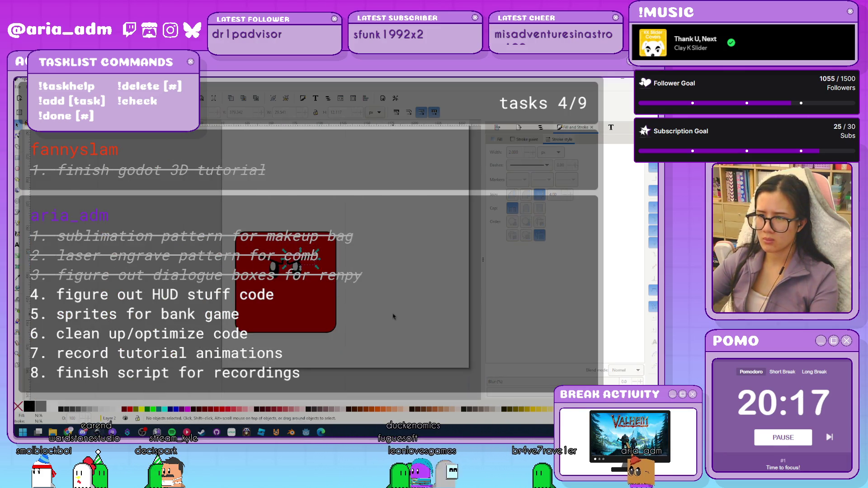
scroll(376, 332, down, 1)
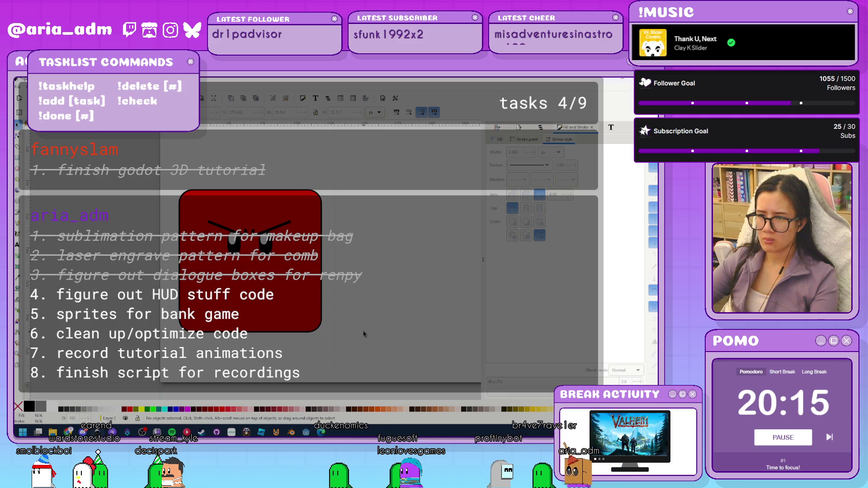
scroll(364, 334, down, 1)
scroll(364, 334, right, 2)
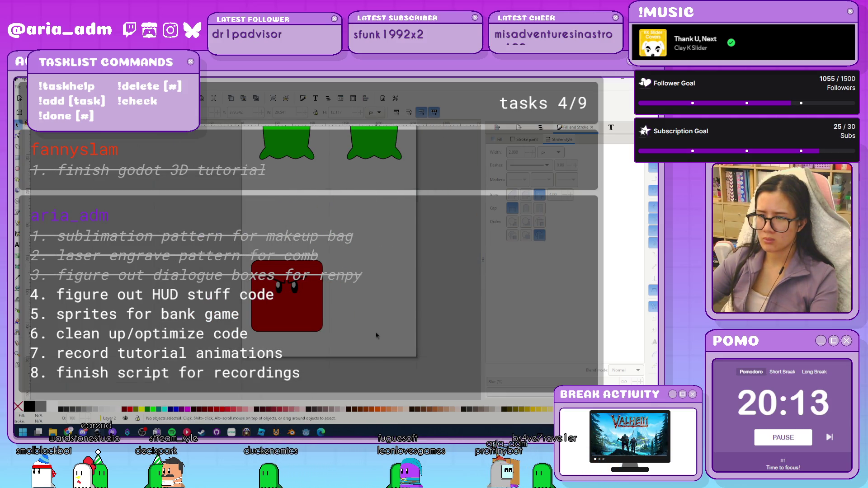
Drag the top red rectangle right to reveal the angry face, then save
click(303, 326)
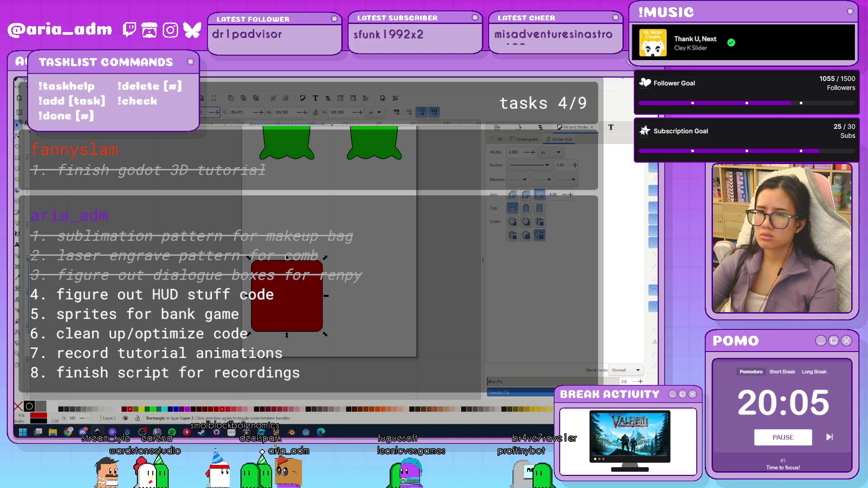
drag(289, 299, 377, 298)
click(367, 233)
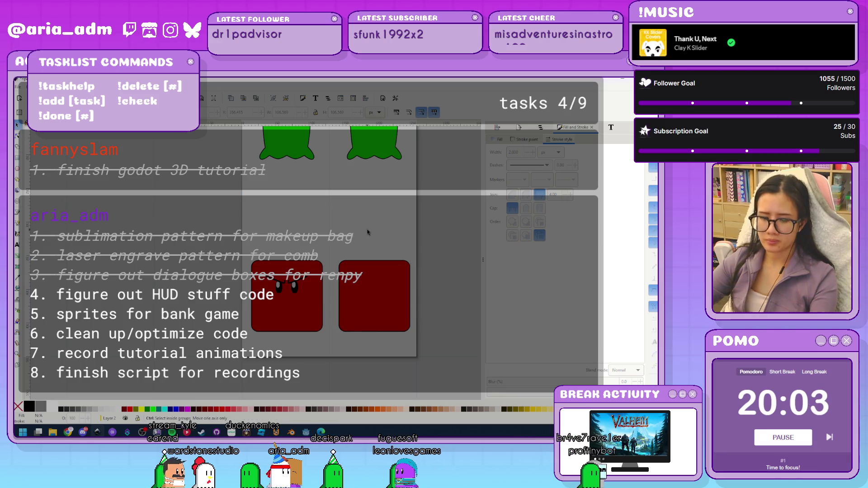
key(ctrl+s)
scroll(351, 261, up, 3)
scroll(352, 293, down, 2)
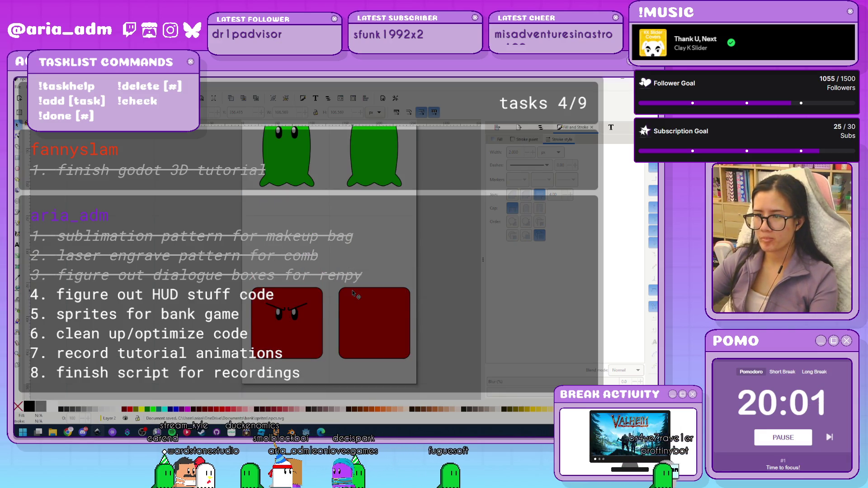
scroll(353, 294, up, 1)
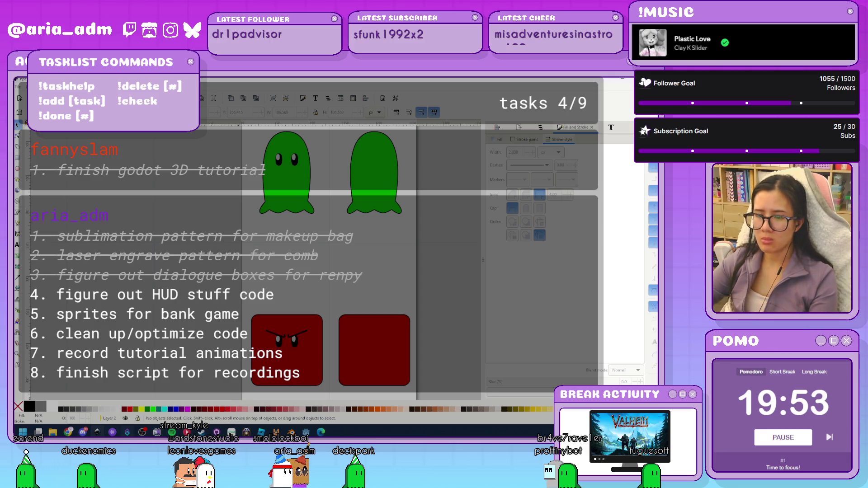
Back in Godot, add a SpriteFrames animation named 'robber'
mouse_move(306, 432)
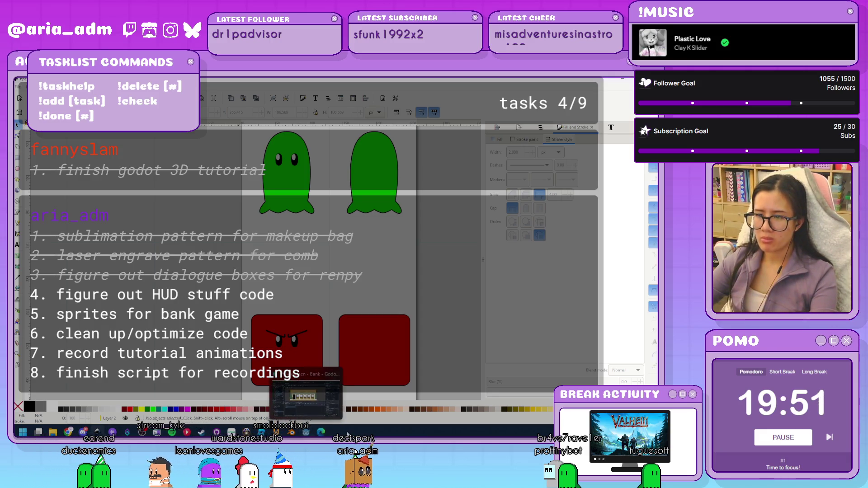
click(306, 409)
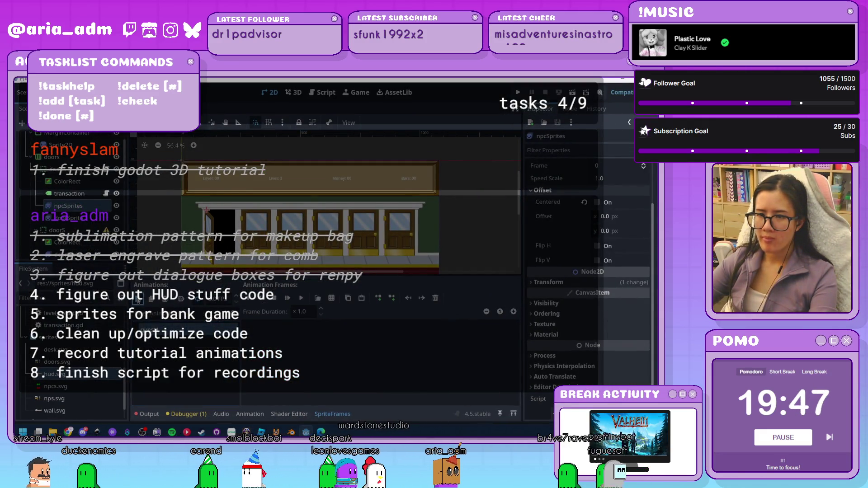
double_click(171, 343)
text(robber)
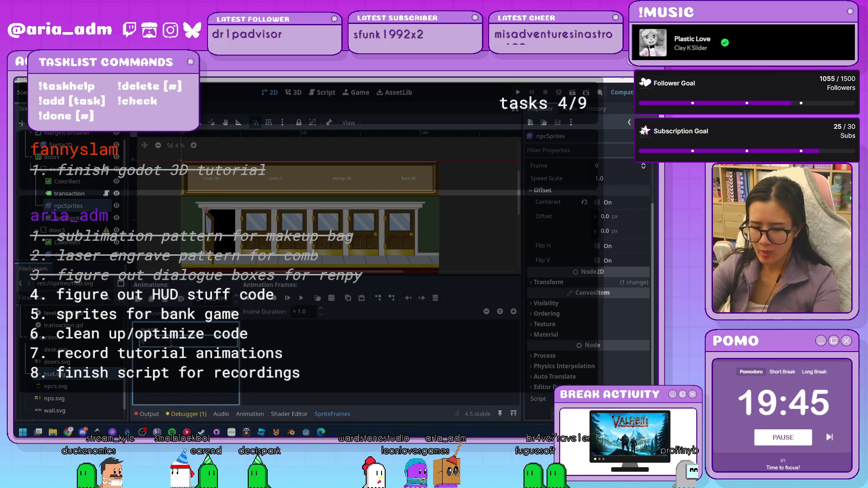
key(Return)
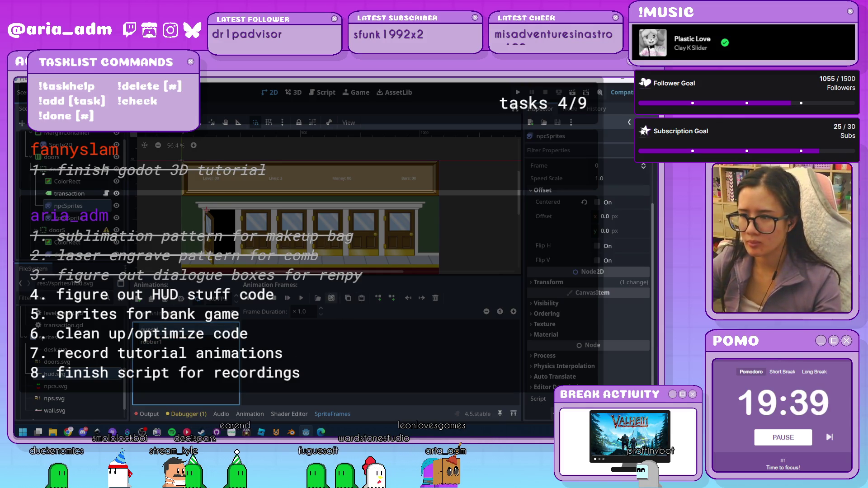
Slice npcs.svg on a 2x2 grid and add its two green ghost frames to the guest animation
click(318, 298)
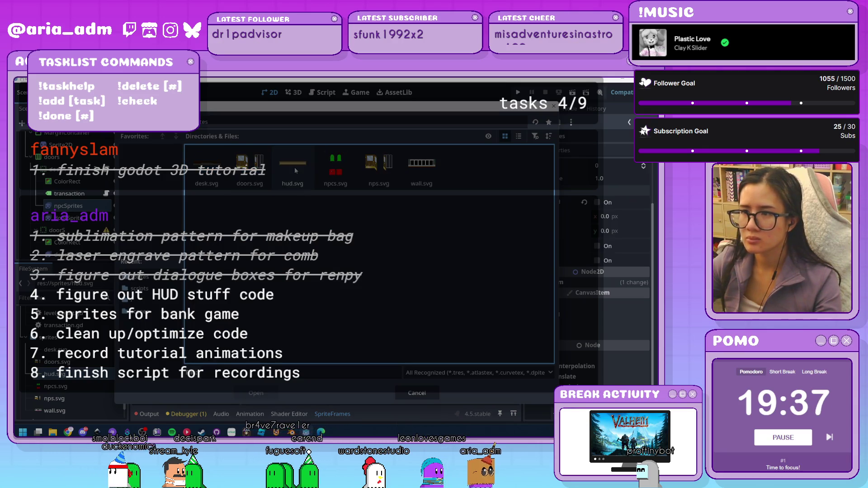
double_click(335, 167)
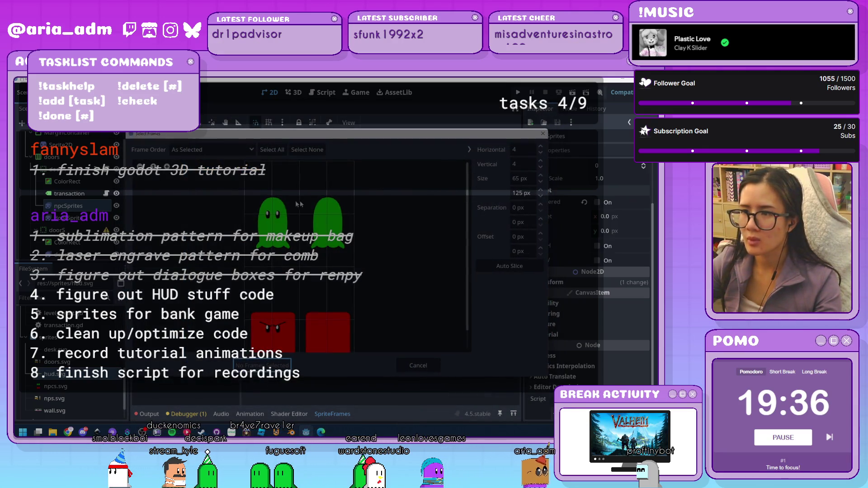
click(541, 154)
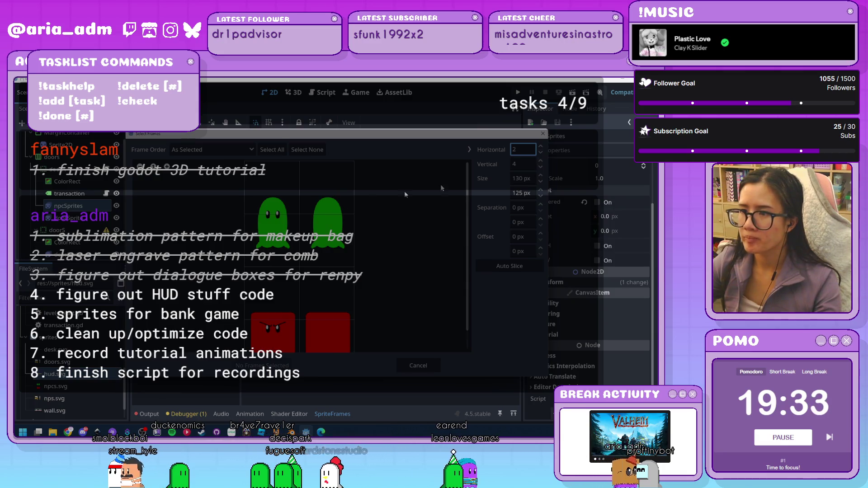
click(540, 161)
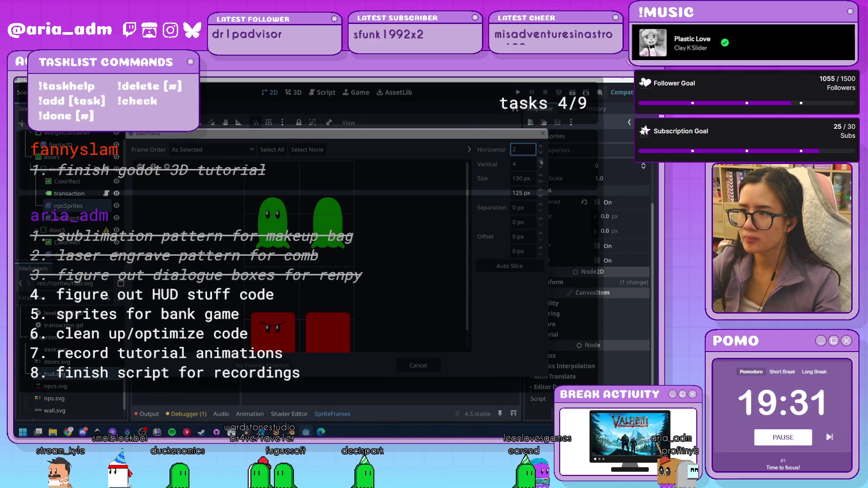
click(541, 166)
click(540, 166)
click(541, 167)
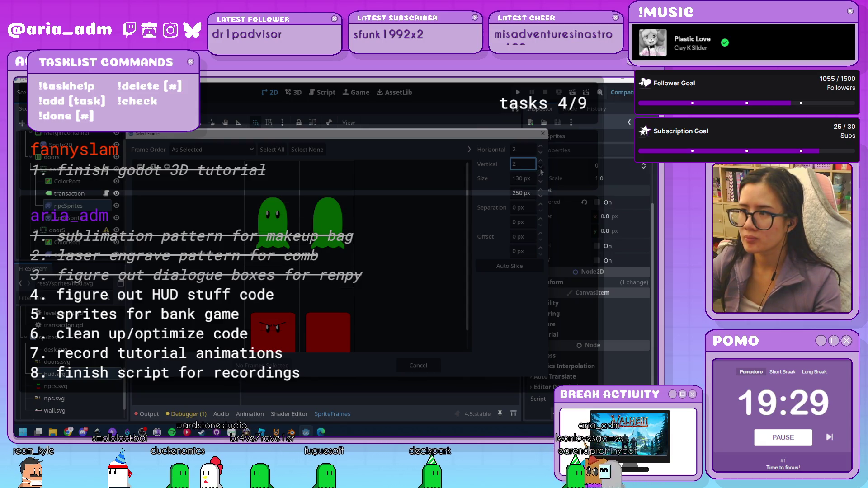
click(273, 215)
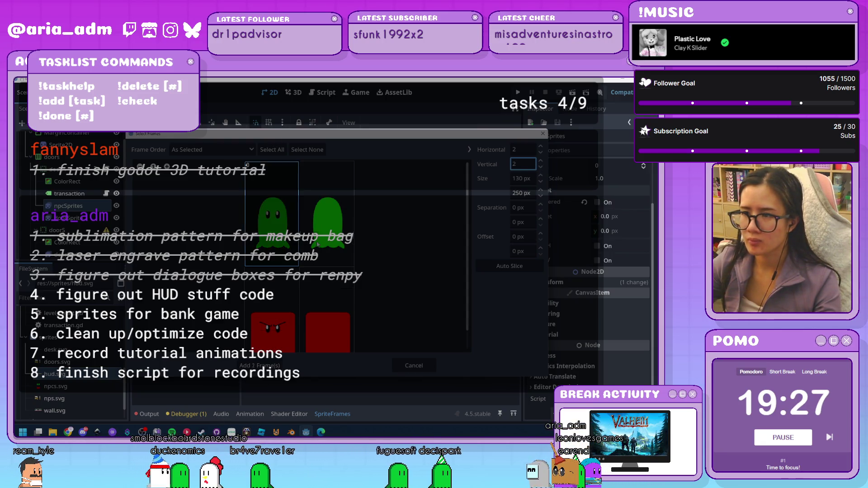
click(327, 215)
click(262, 365)
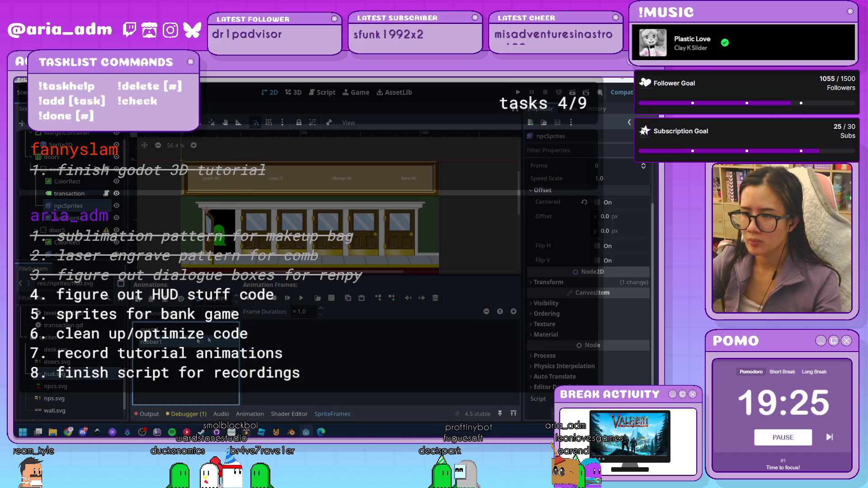
Add the sheet's two red robber frames to the robber1 animation
click(331, 298)
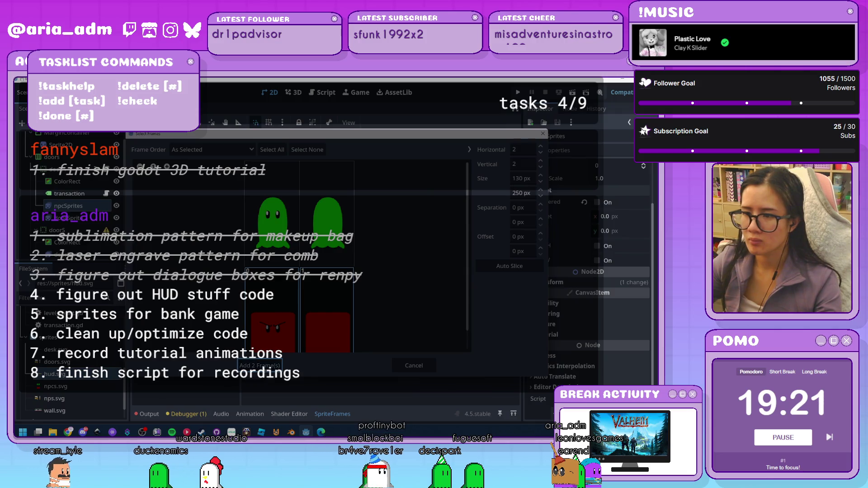
click(262, 366)
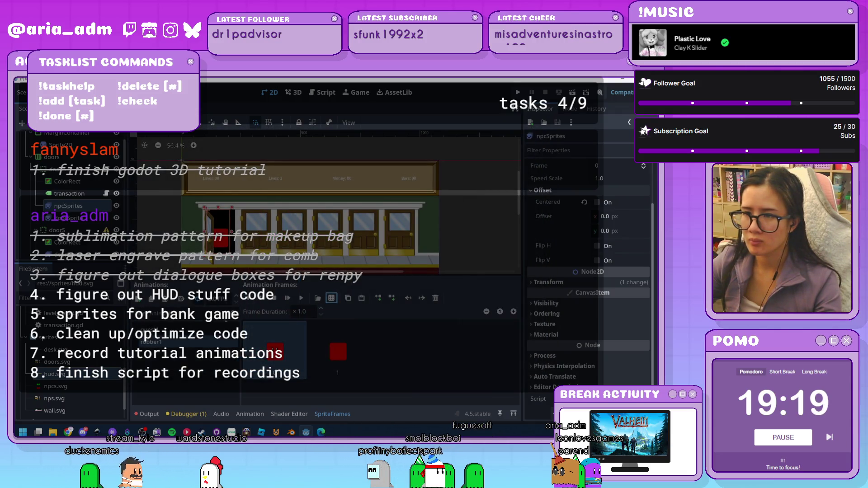
click(354, 383)
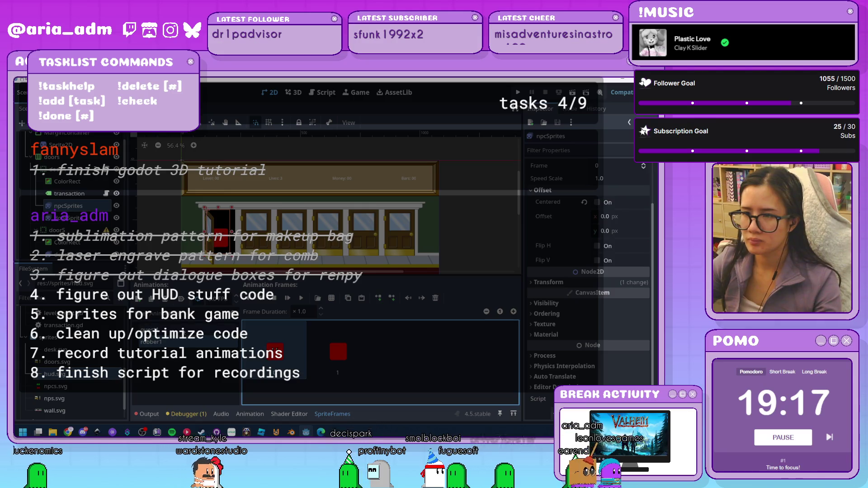
click(181, 330)
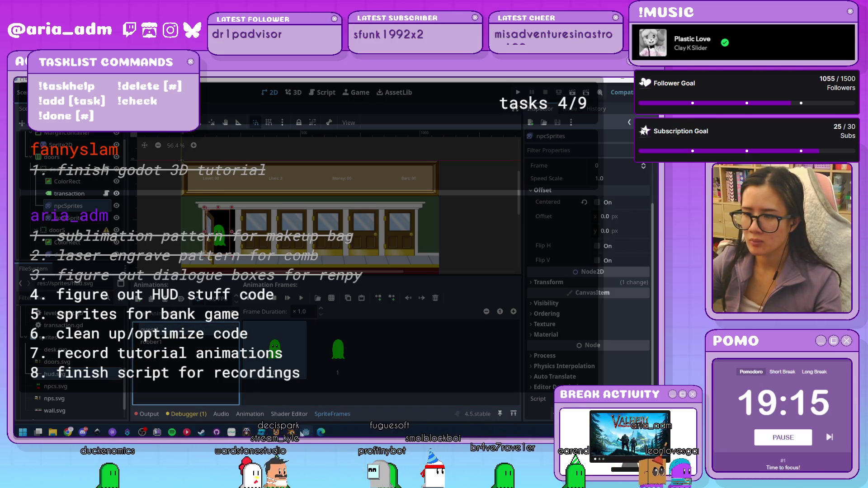
In Inkscape, select the ghost and red block sprites and nudge them down two steps
key(alt+Tab)
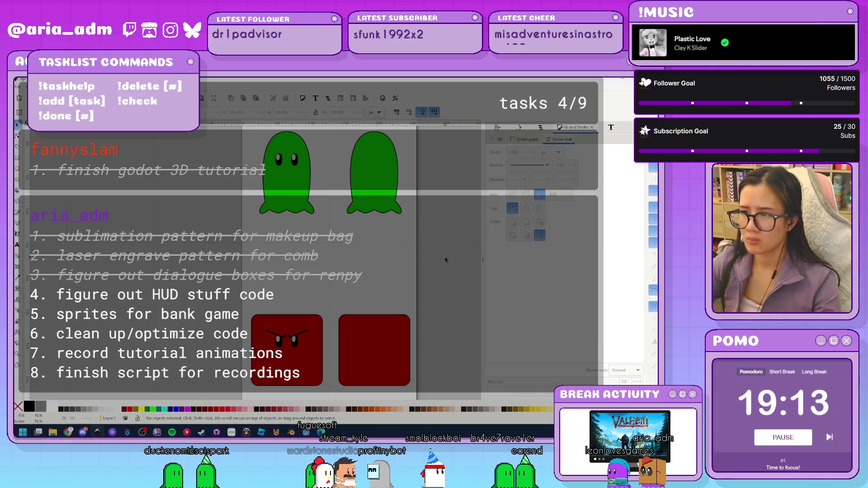
scroll(431, 274, down, 2)
drag(322, 203, 425, 359)
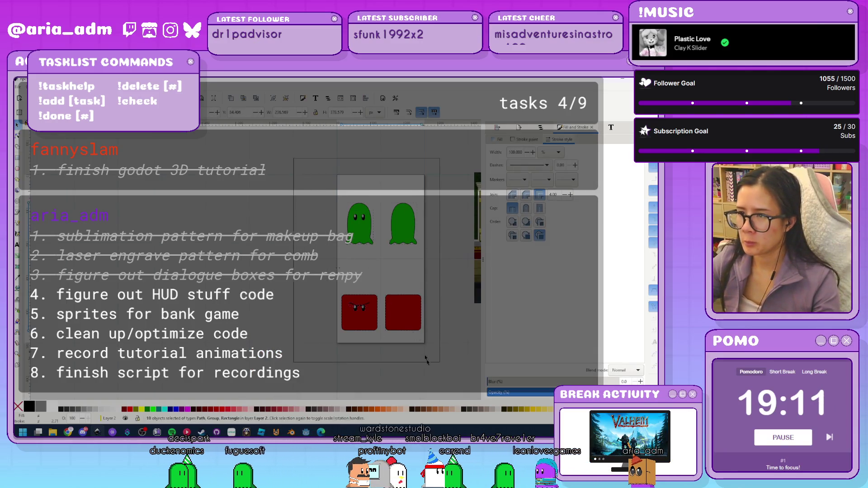
scroll(425, 360, up, 3)
key(Down)
key(Down)
key(Down)
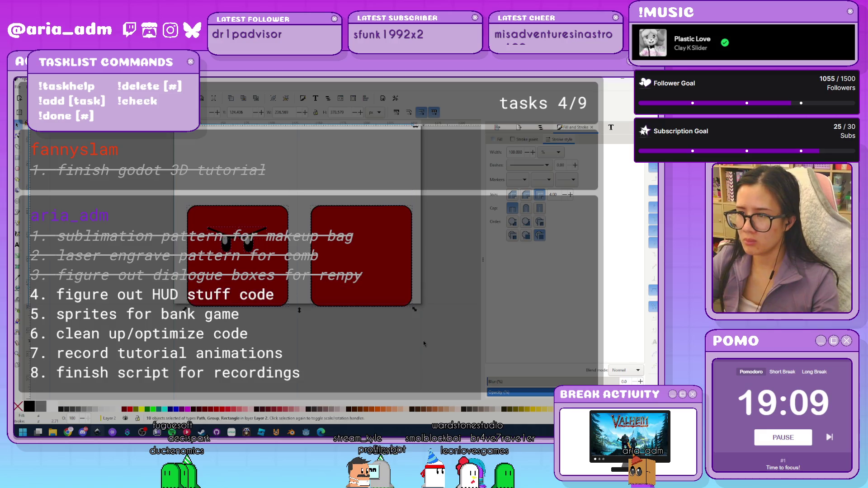
key(Down)
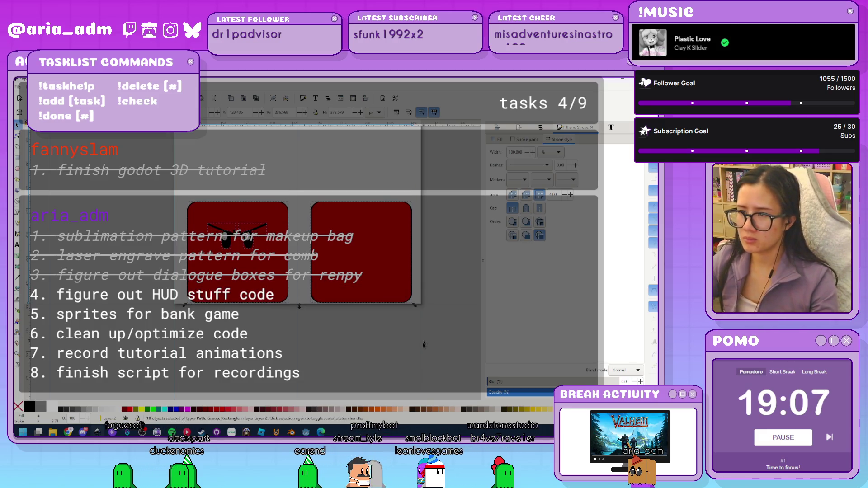
scroll(307, 344, down, 2)
Move the two ghost sprites down one more step and save npcs.svg
click(391, 285)
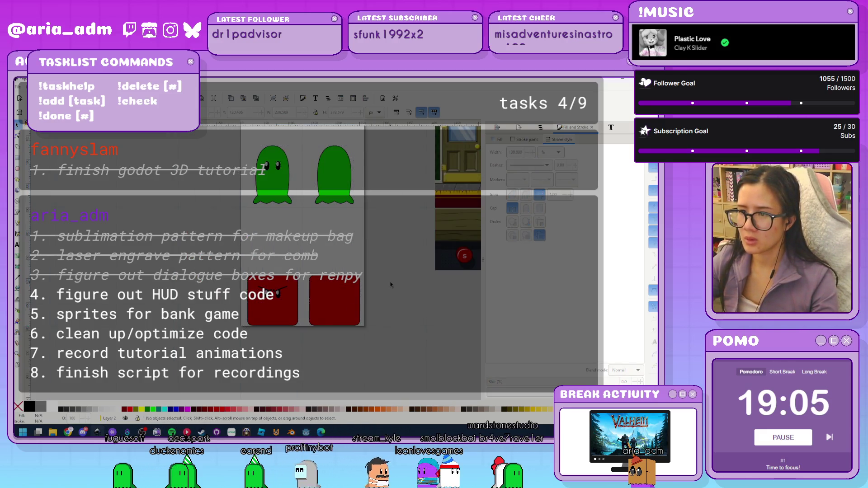
scroll(373, 215, up, 3)
drag(181, 266, 181, 266)
key(3)
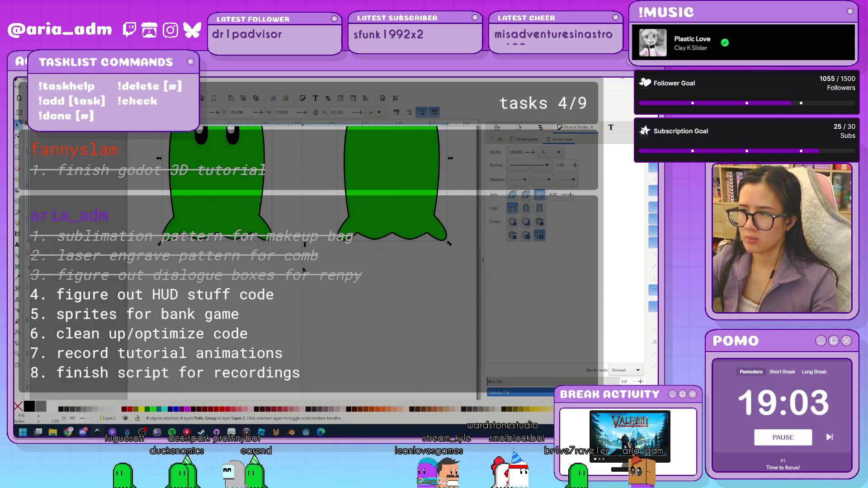
key(Down)
key(Down)
key(Down)
key(Escape)
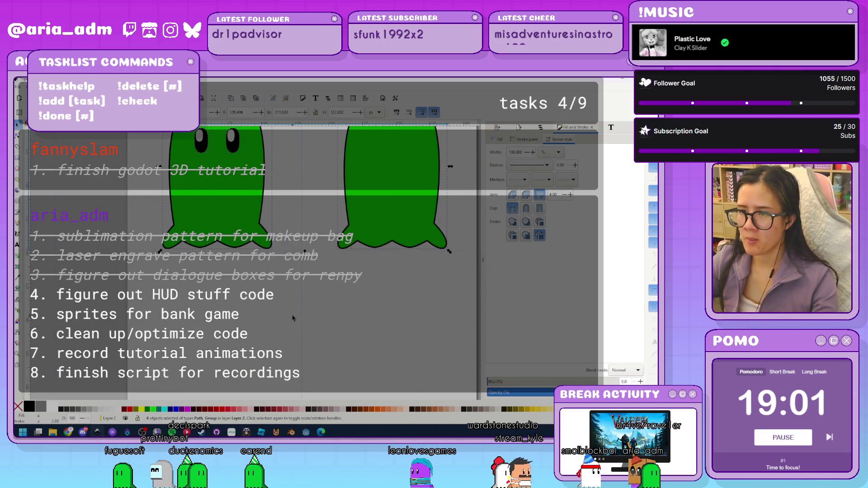
key(5)
key(ctrl+s)
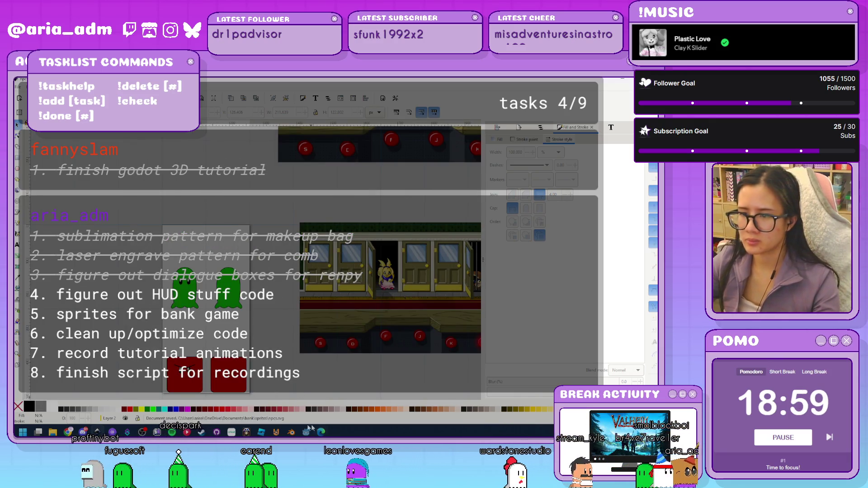
key(alt+Tab)
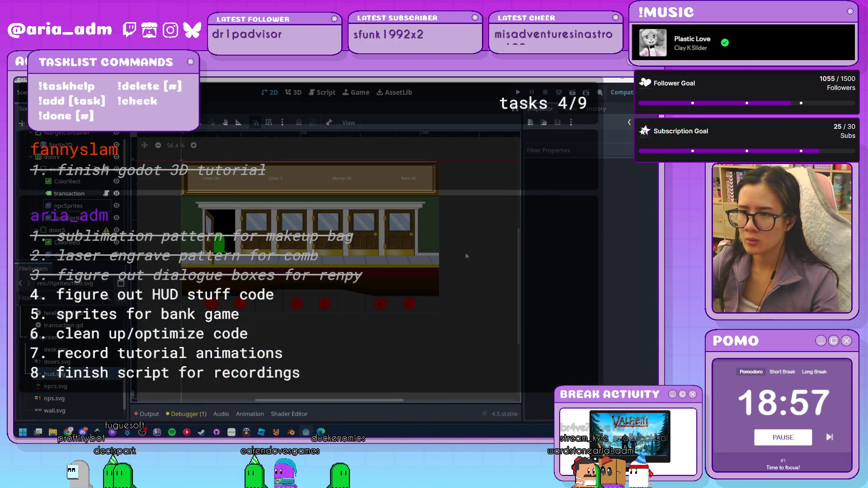
Preview the npcSprites guest and robber1 animations back and forth, then open door_a.gd
scroll(229, 286, up, 4)
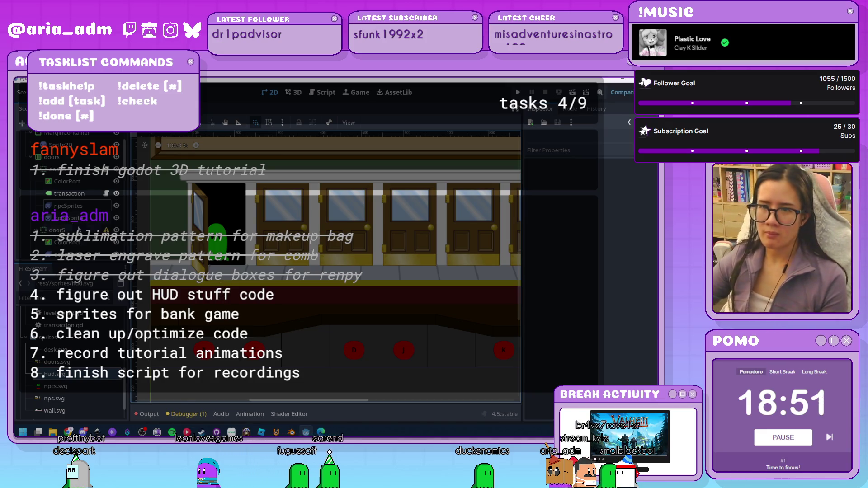
click(89, 207)
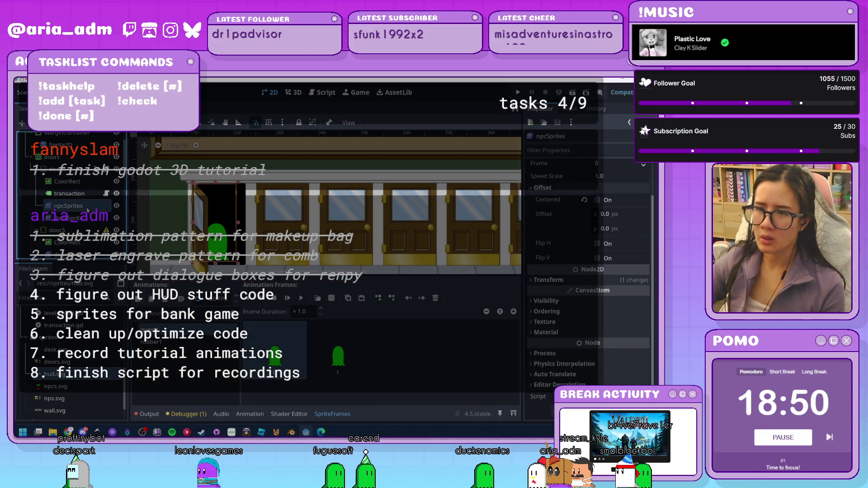
click(209, 344)
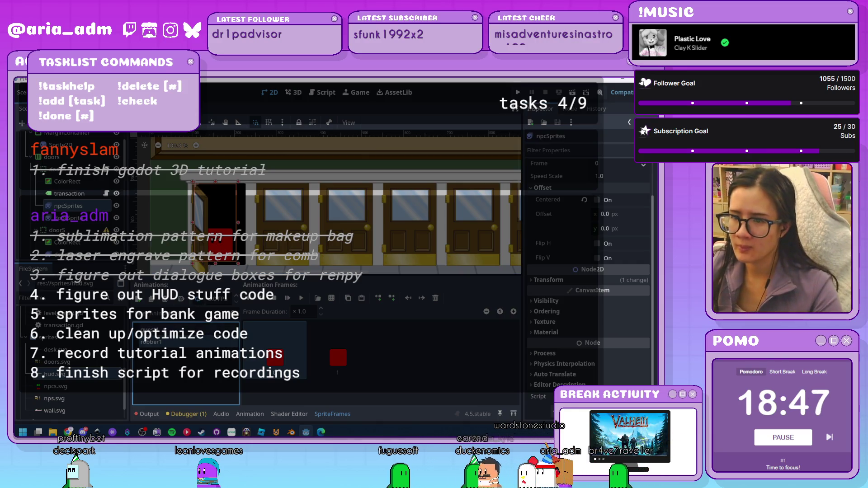
click(181, 329)
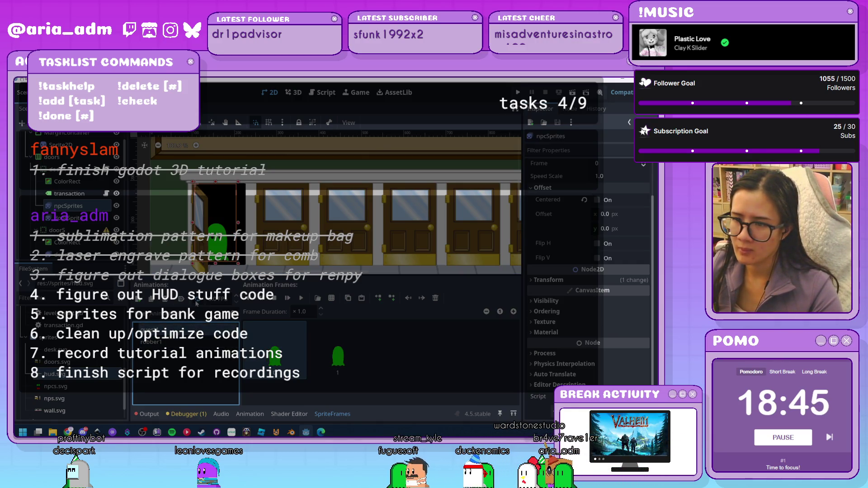
click(175, 344)
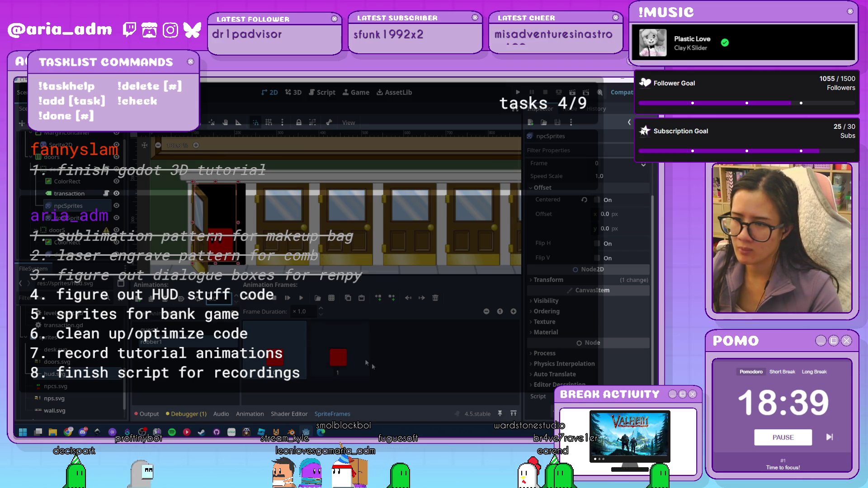
click(183, 330)
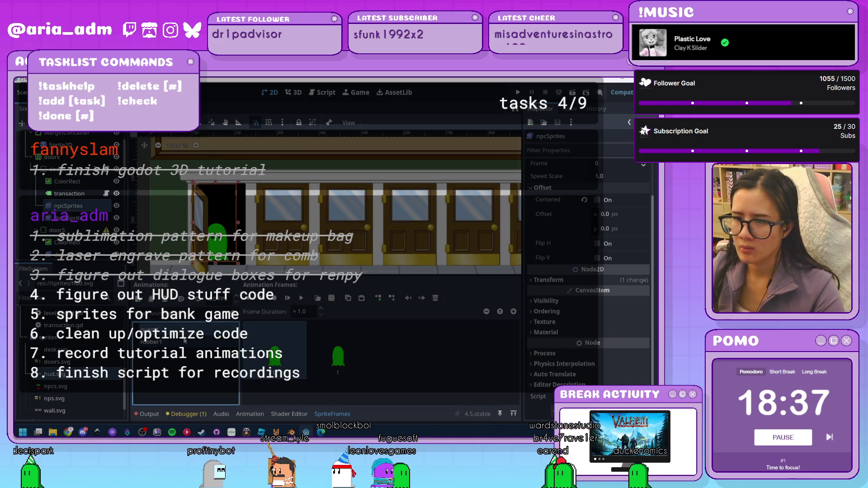
click(184, 341)
click(183, 330)
click(184, 344)
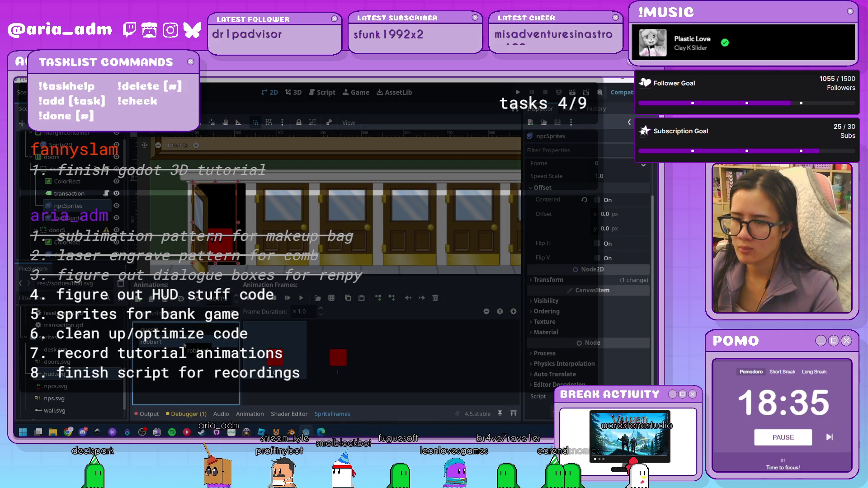
click(183, 330)
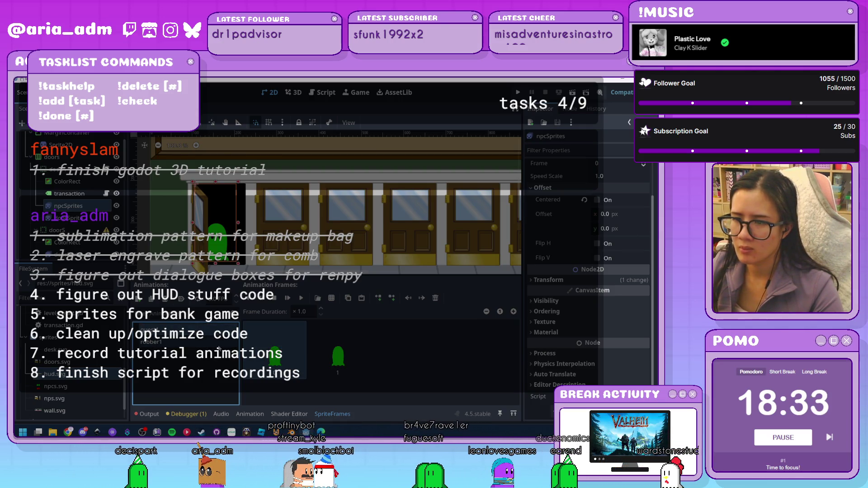
click(219, 344)
click(208, 332)
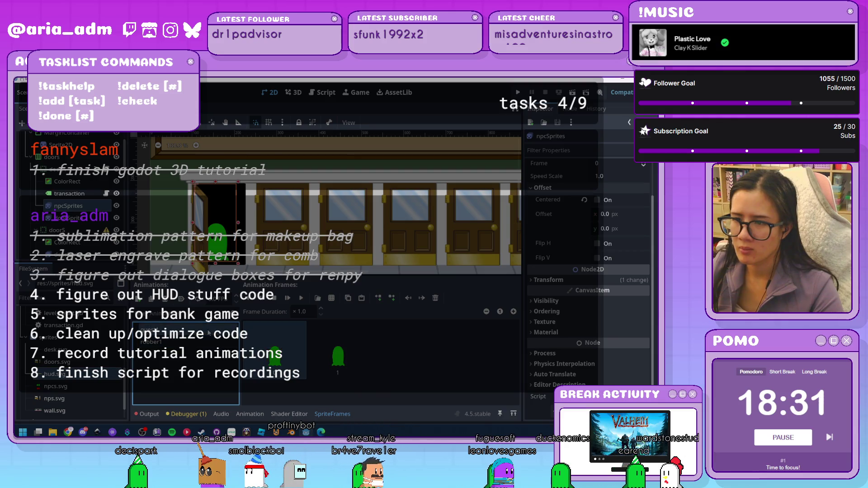
click(105, 172)
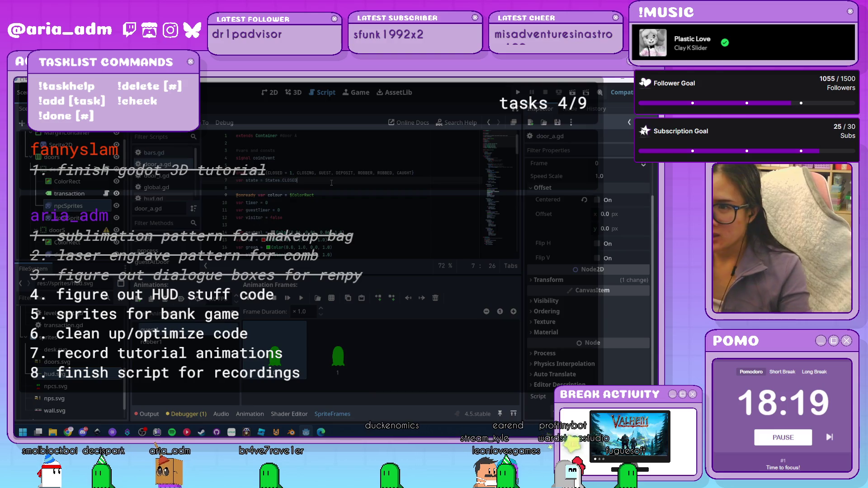
key(Return)
key(Return)
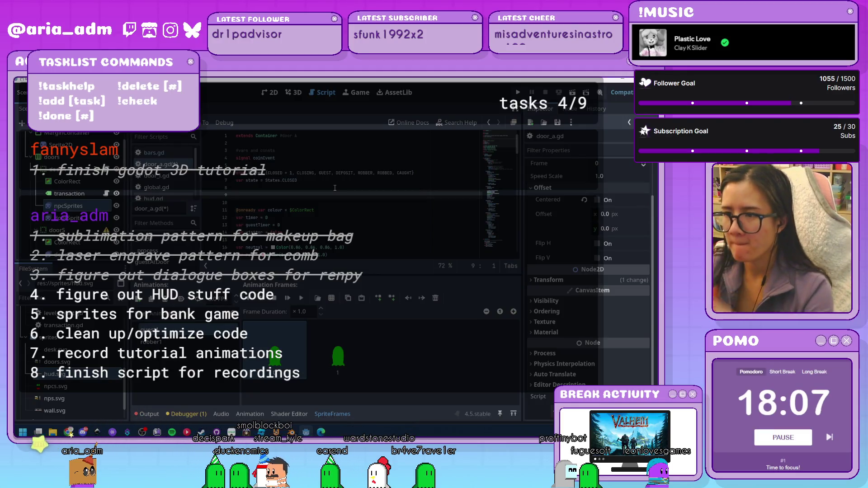
text(nread)
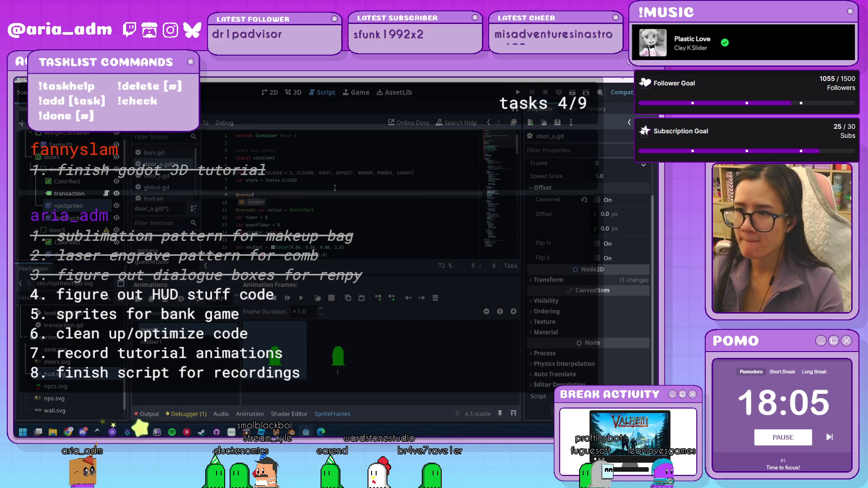
text(y var )
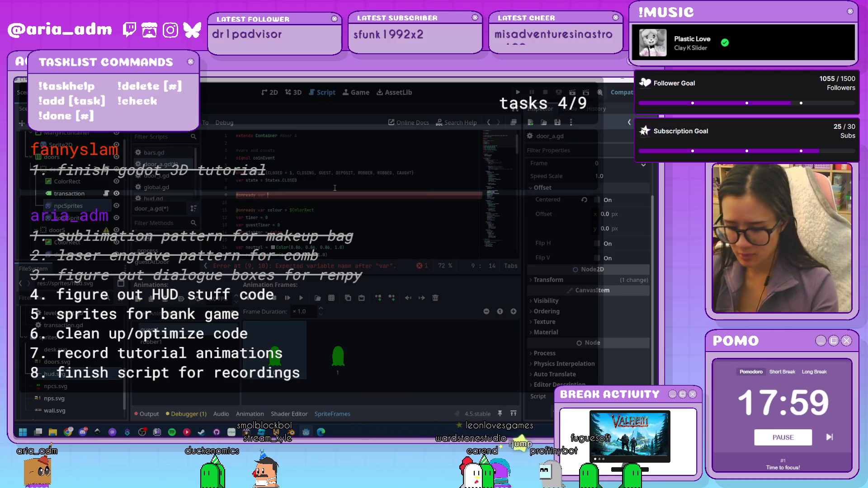
text(c)
text(isitorSprite)
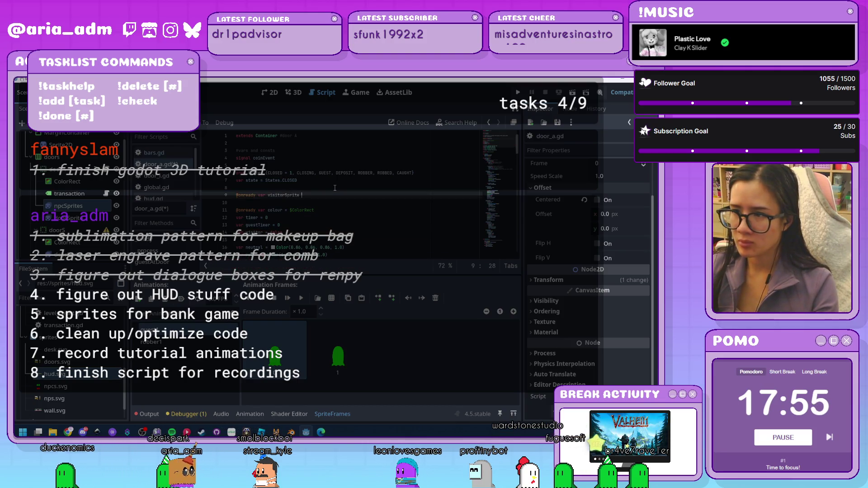
text( =)
drag(107, 210, 312, 189)
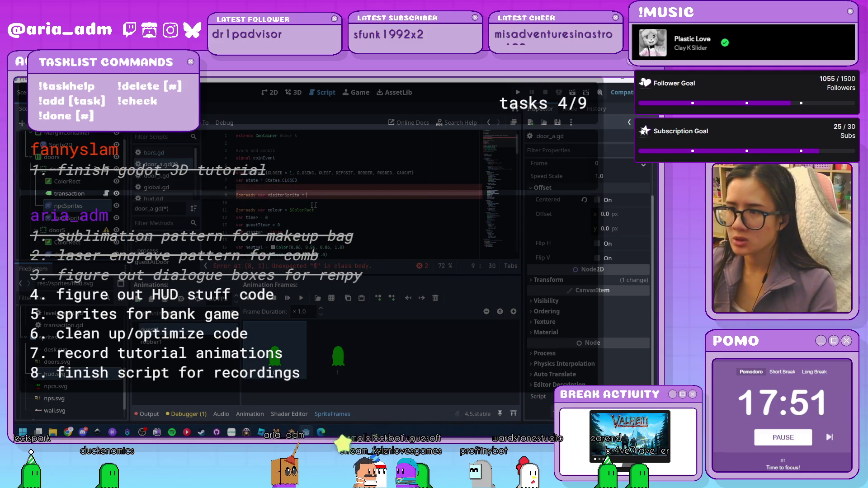
key(ctrl+z)
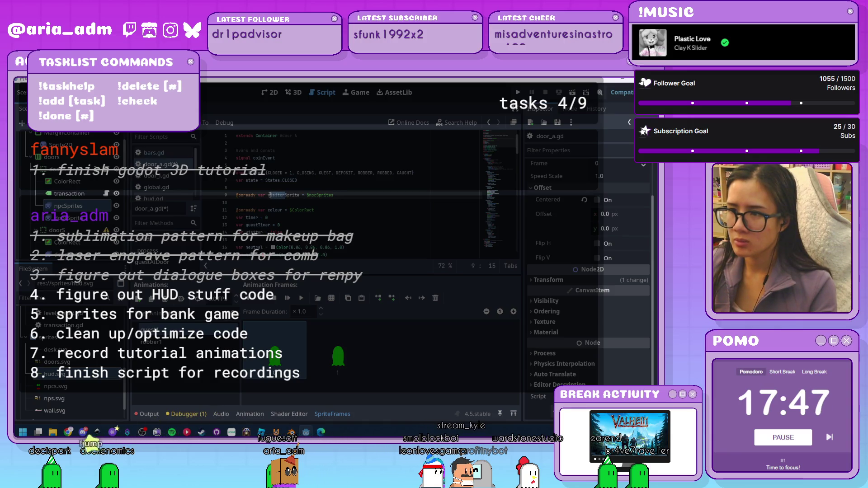
text(npc)
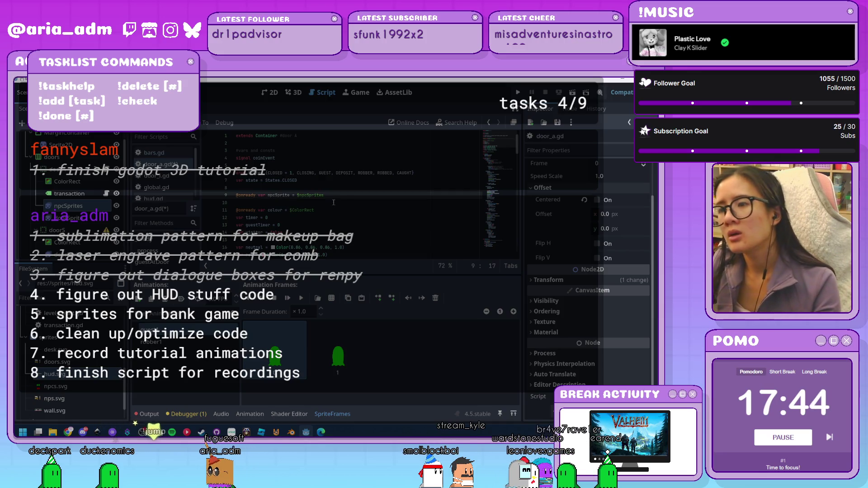
click(341, 196)
Add 'npcSprite.visible = false' at the end of _ready()
scroll(341, 198, down, 1)
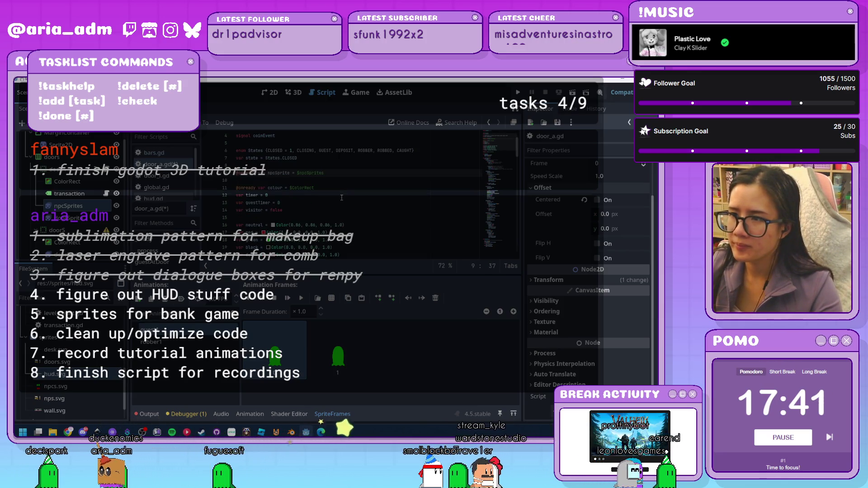
scroll(341, 197, down, 3)
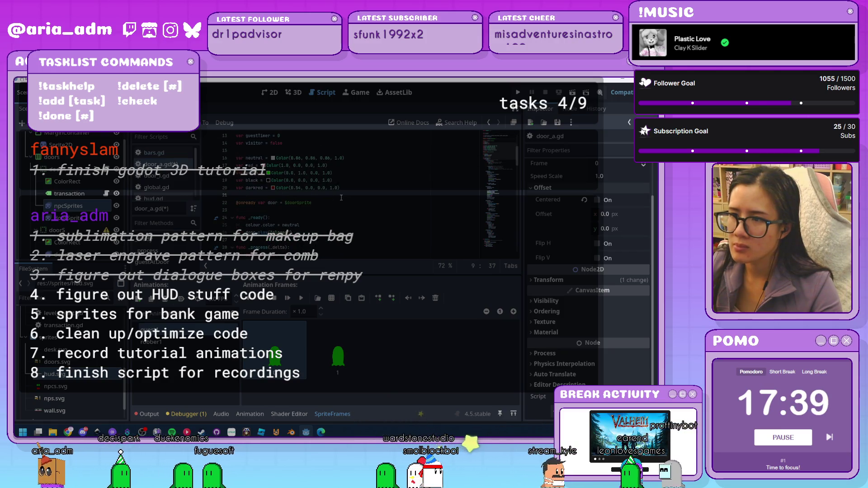
scroll(341, 197, down, 1)
click(351, 216)
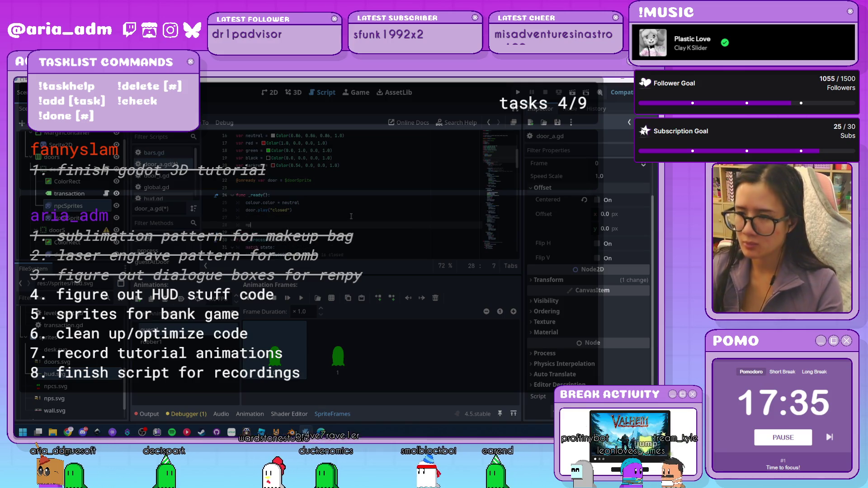
key(Return)
key(Return)
text(np)
key(Return)
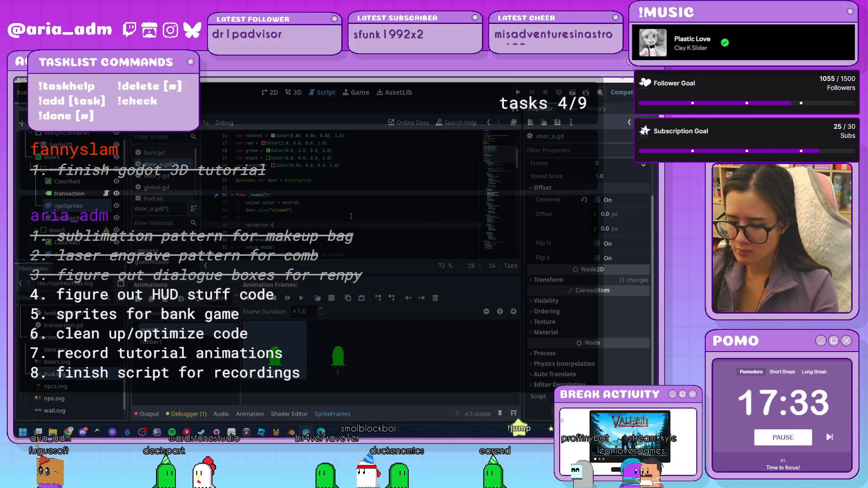
key(BackSpace)
key(BackSpace)
text(.vis)
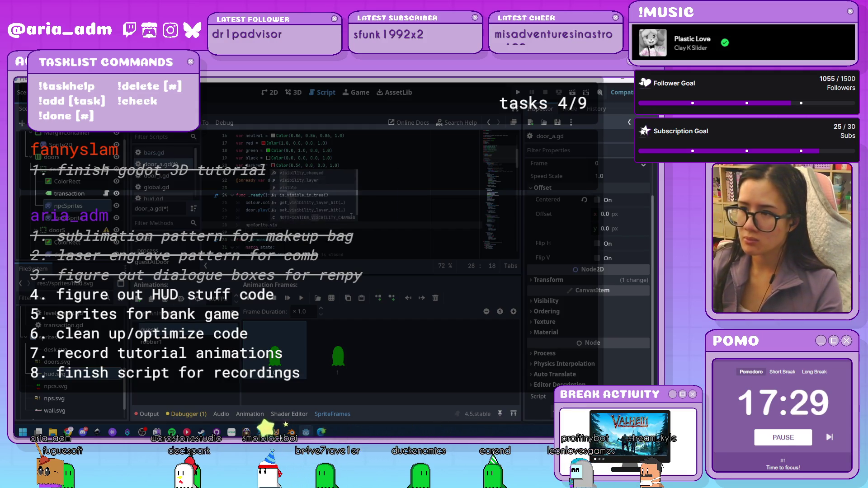
text(ible = f)
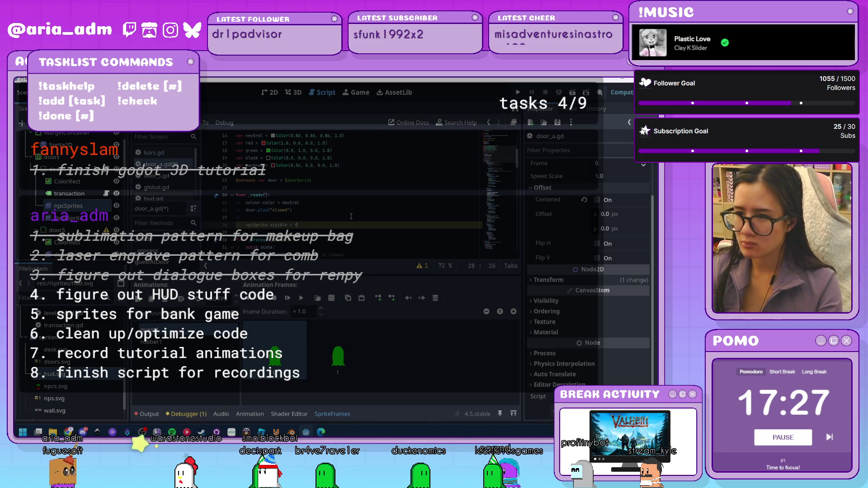
text(alse)
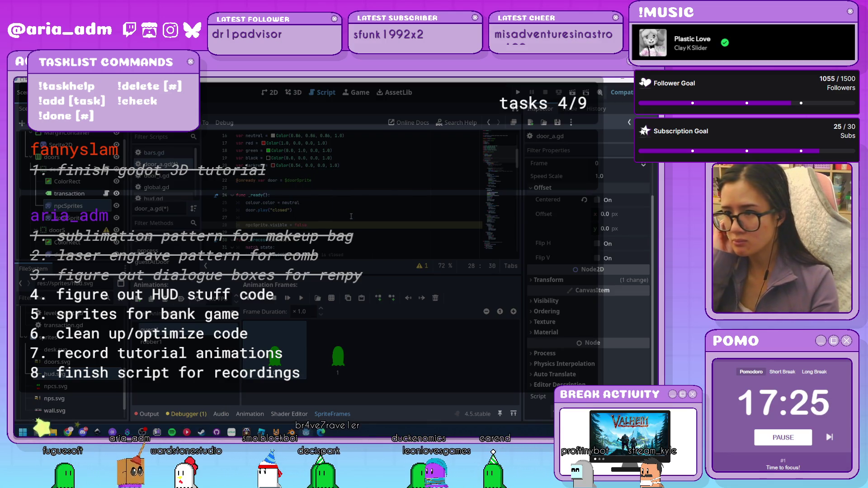
Scroll through the door states match block to reach the GUEST state
scroll(339, 231, down, 5)
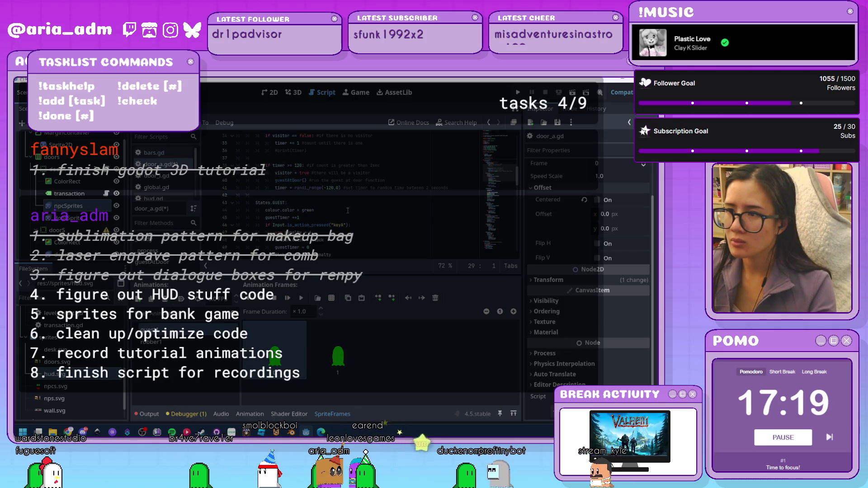
scroll(348, 210, up, 2)
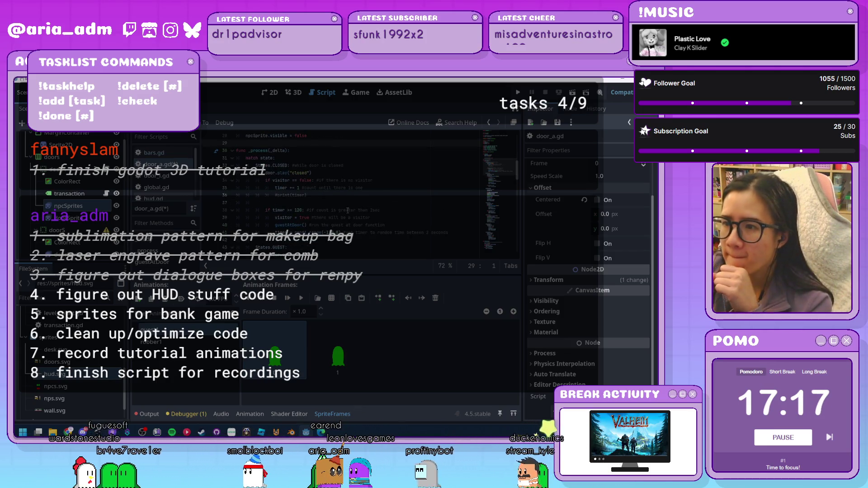
click(355, 218)
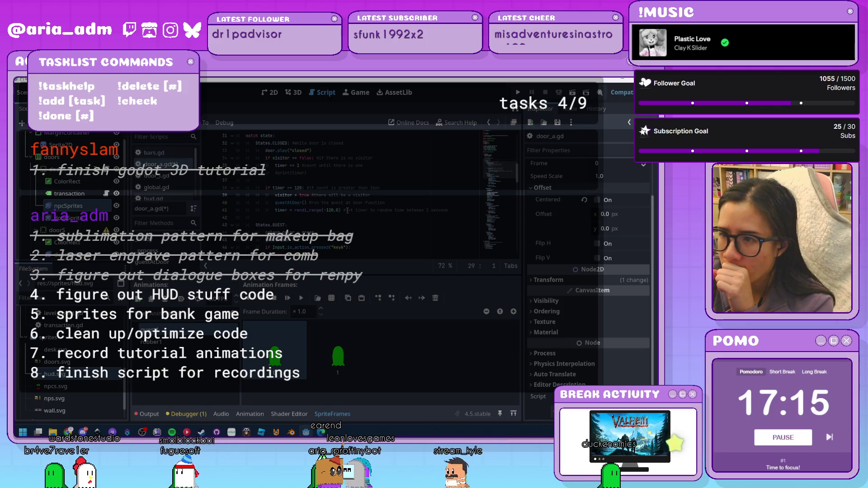
scroll(355, 219, down, 8)
scroll(355, 218, down, 15)
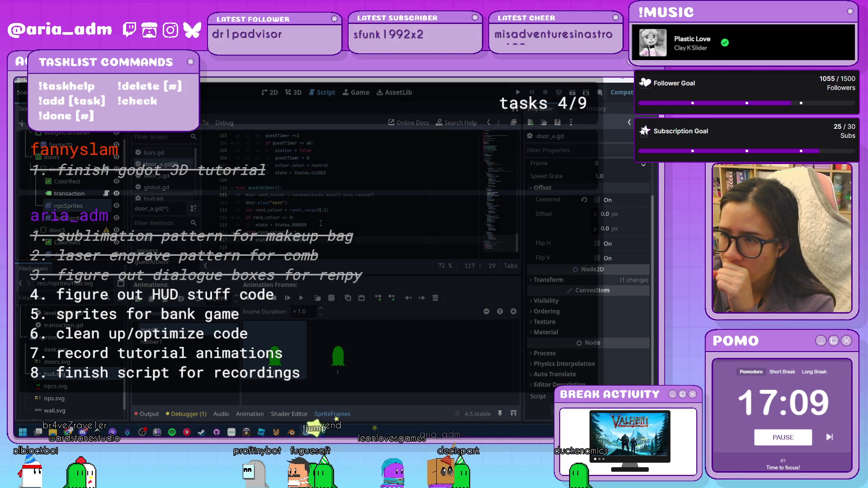
scroll(356, 219, up, 15)
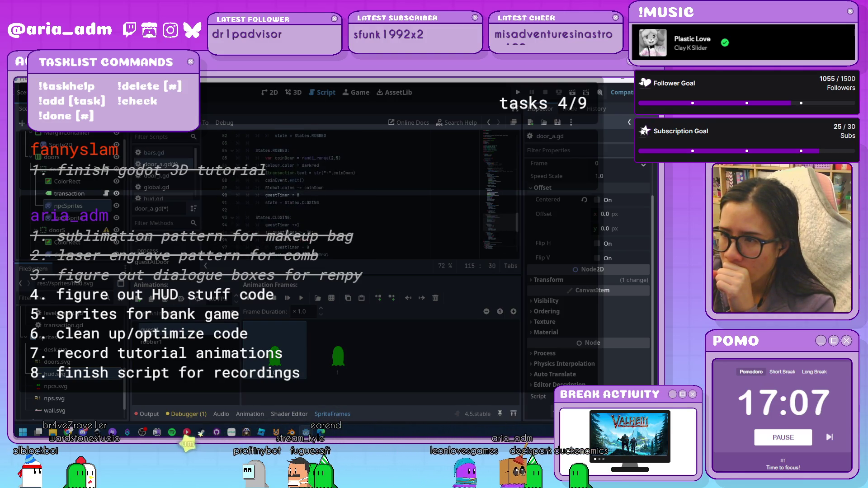
scroll(355, 219, up, 8)
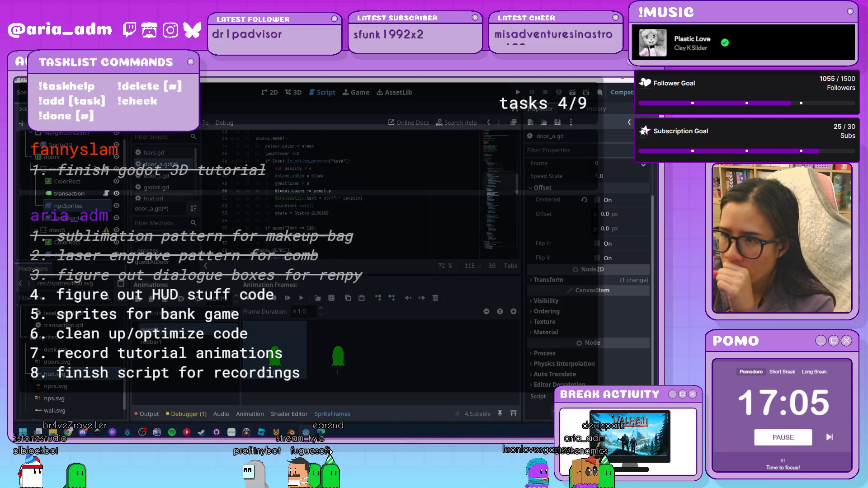
scroll(324, 188, down, 1)
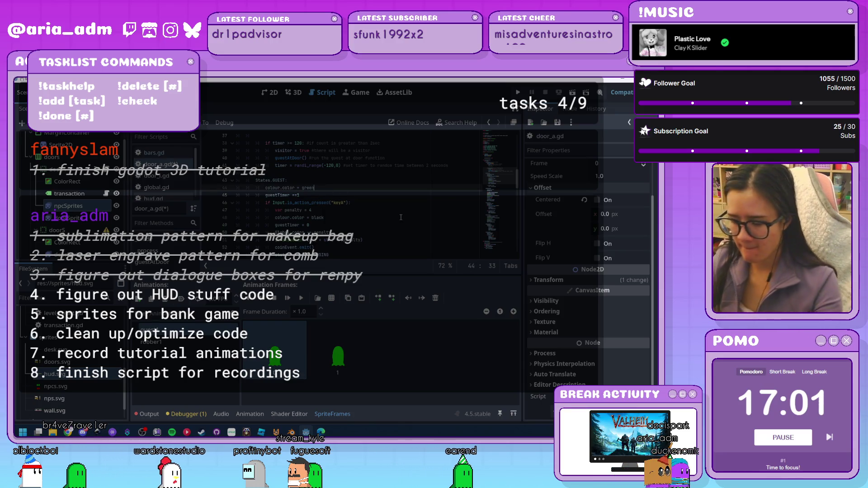
Add 'npcSprite.visible = true' to the GUEST state
key(Return)
text(npc)
key(Return)
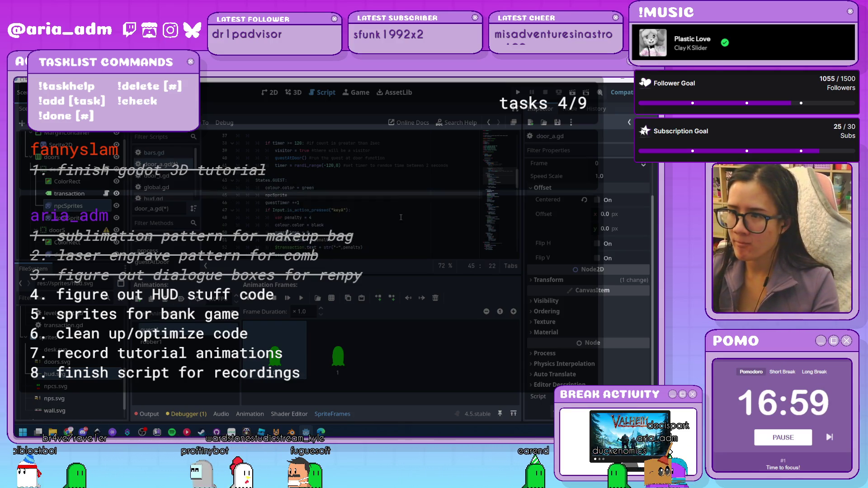
text(.v)
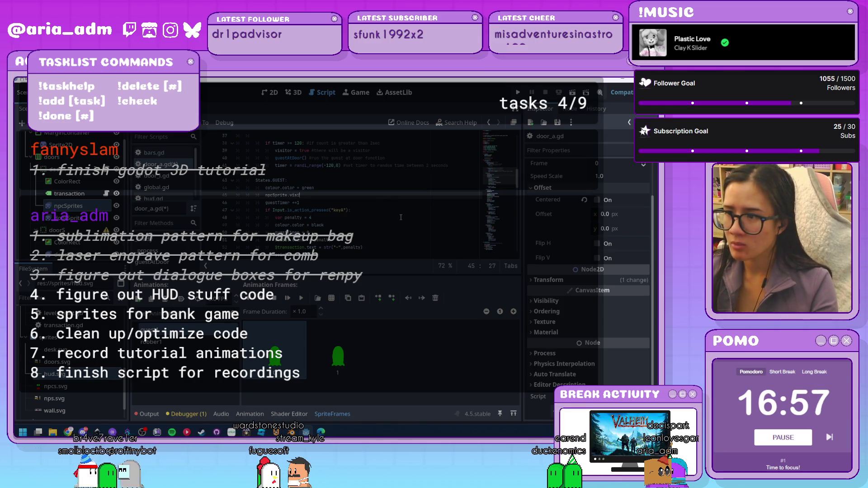
text(isi)
key(Return)
text(= true)
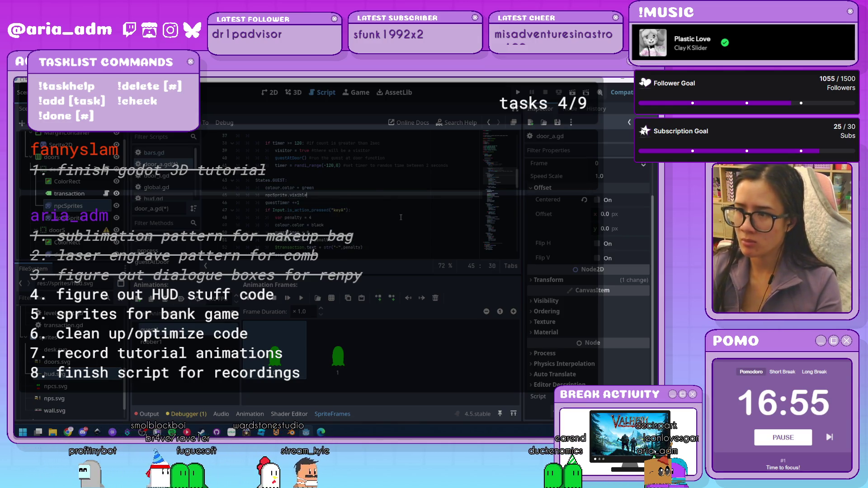
key(Return)
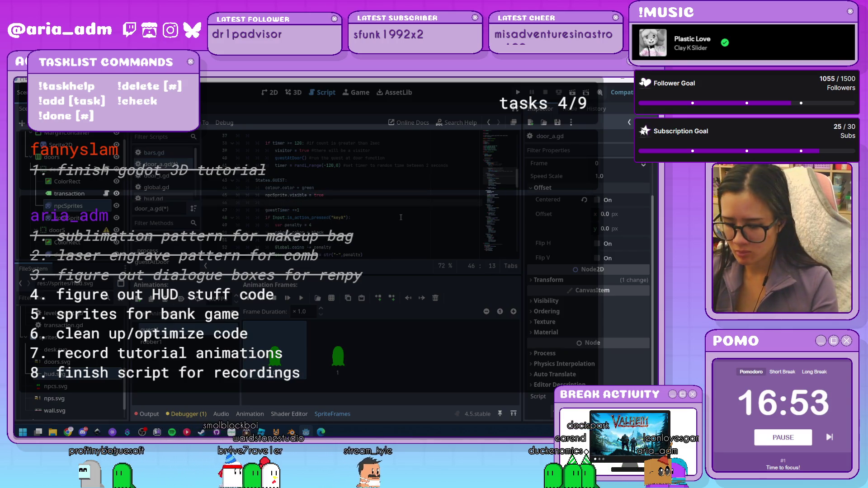
Add 'npcSprite.play("guest1")' below it and select both sprite lines
text(npc.s)
key(BackSpace)
key(BackSpace)
key(BackSpace)
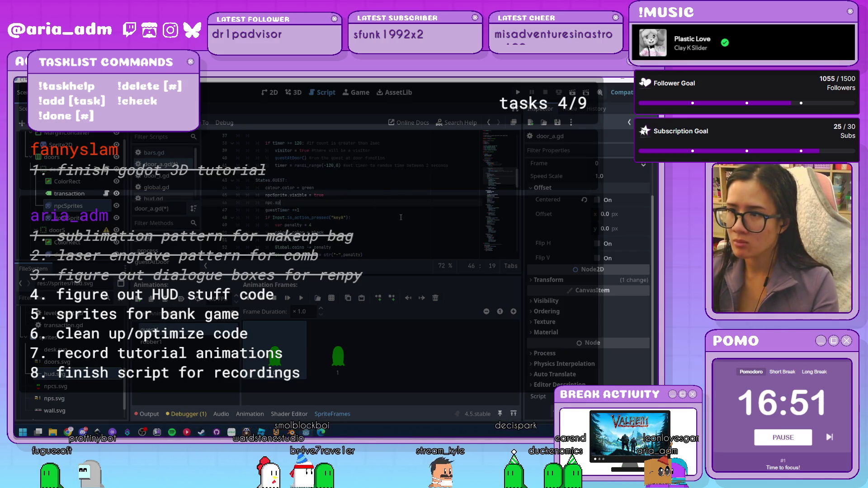
text(cSprite.)
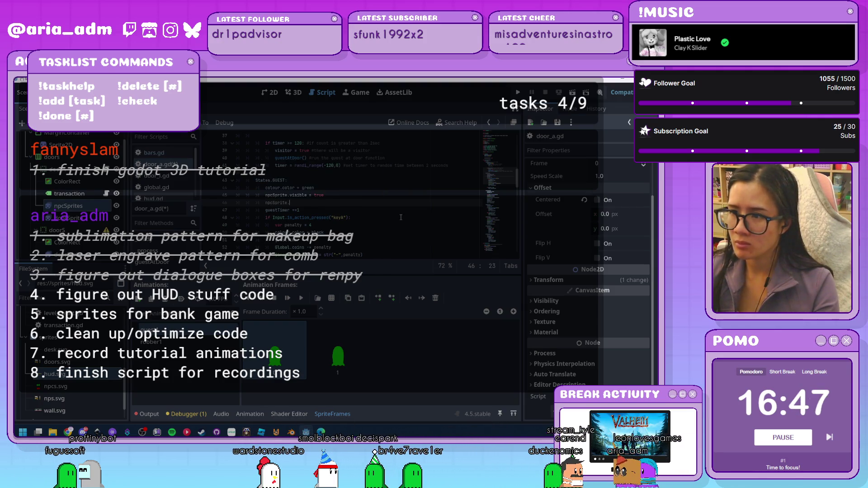
text(play()
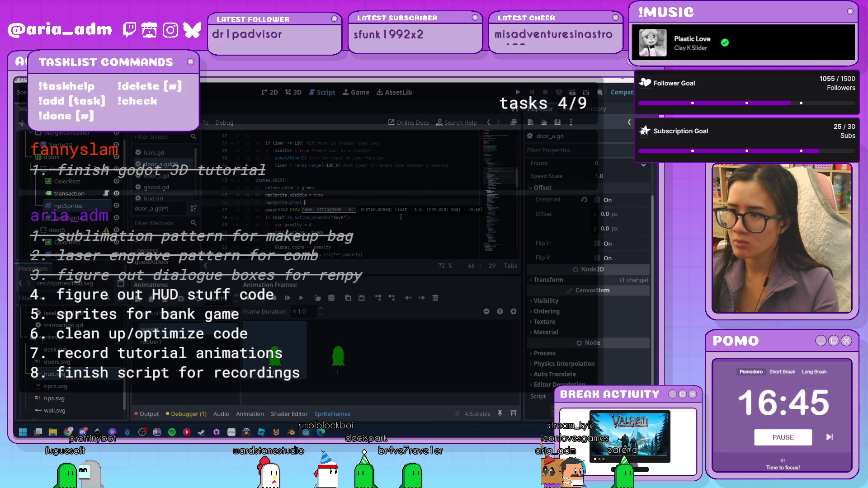
text("guest1")
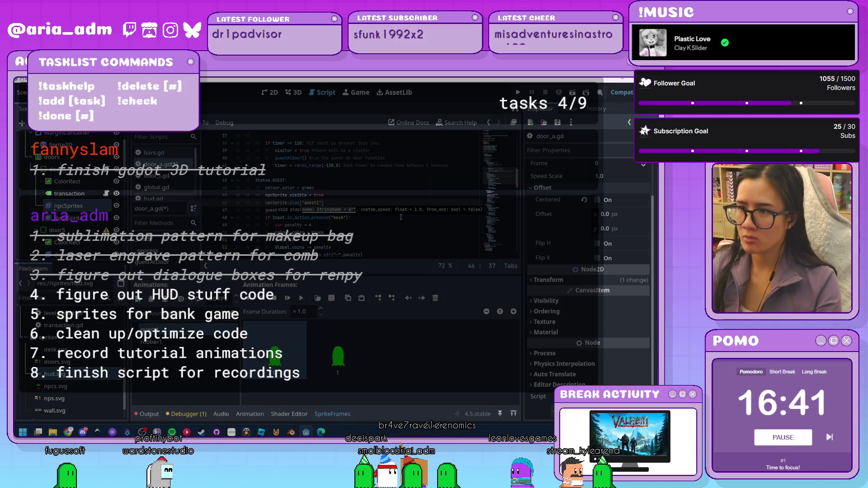
click(393, 225)
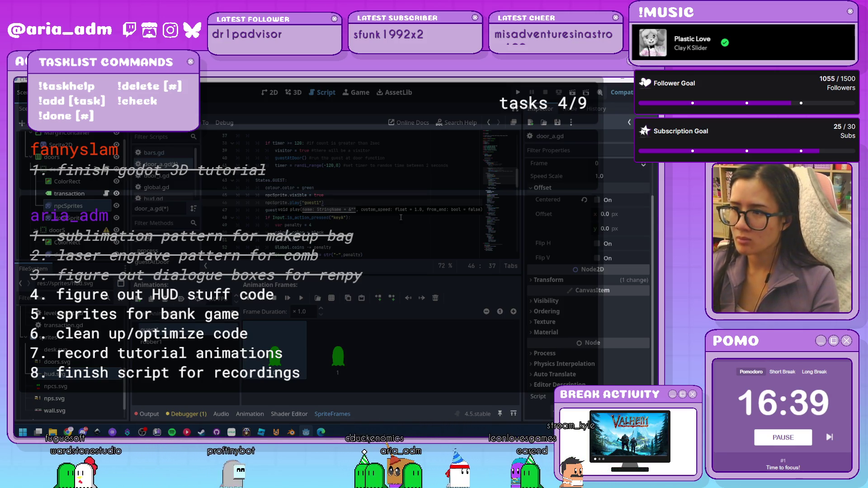
scroll(393, 226, down, 1)
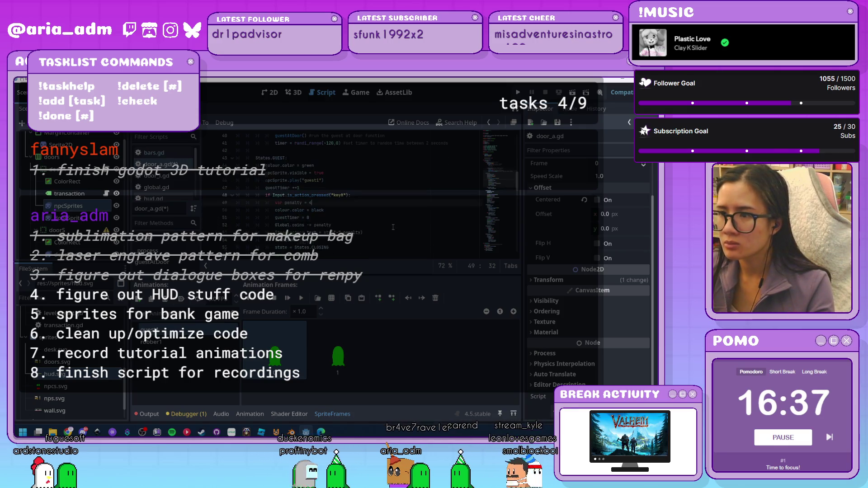
click(336, 181)
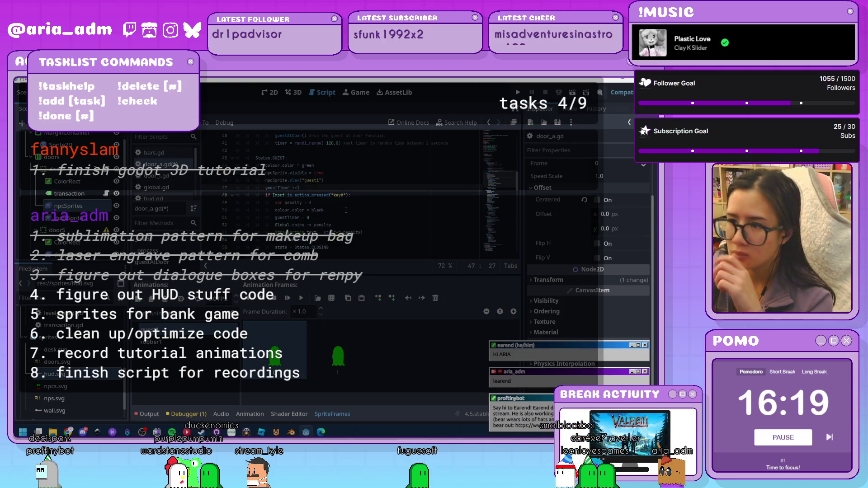
drag(293, 180, 267, 172)
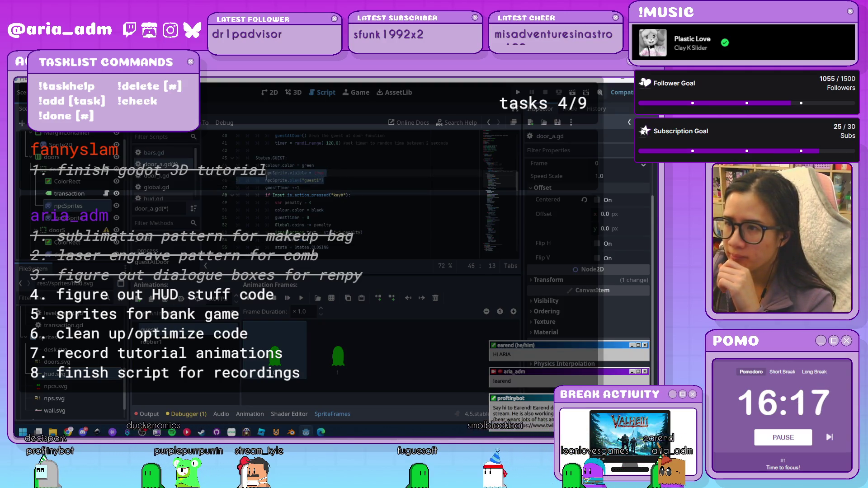
Add 'npcSprite.visible = true' and 'npcSprite.play("guest1")' to the ROBBER state, then run the game
scroll(329, 196, down, 6)
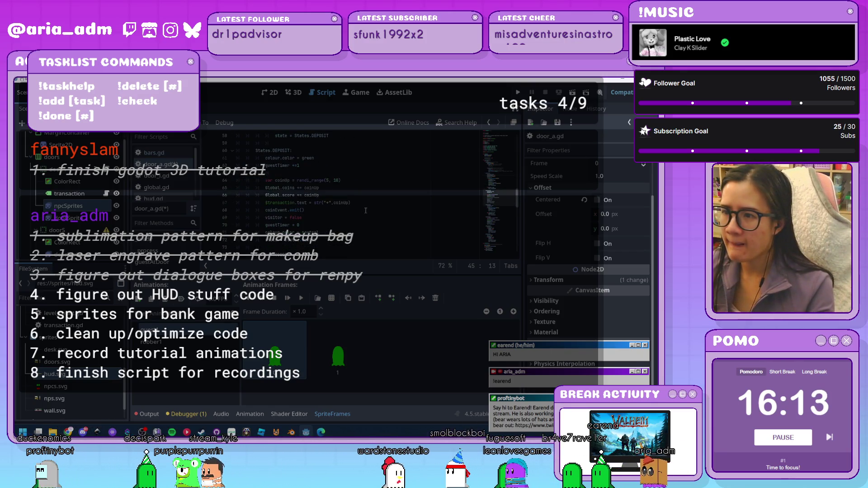
scroll(365, 210, down, 4)
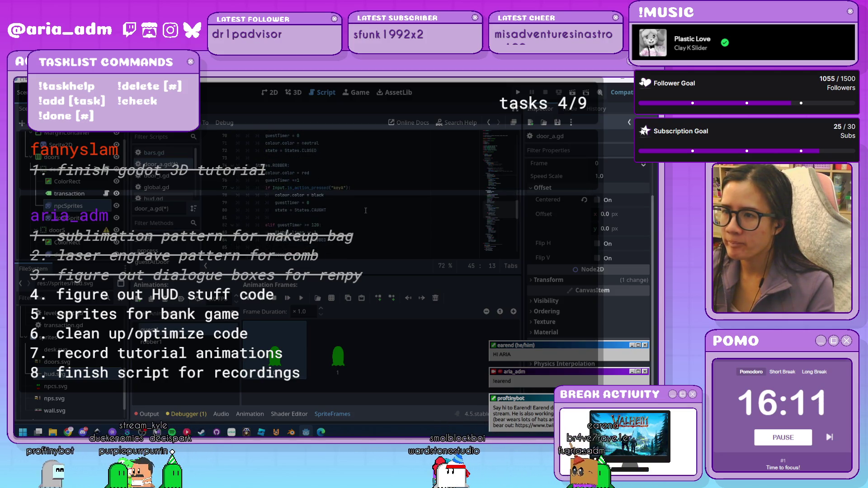
key(Return)
text(npcSprite.visible = true)
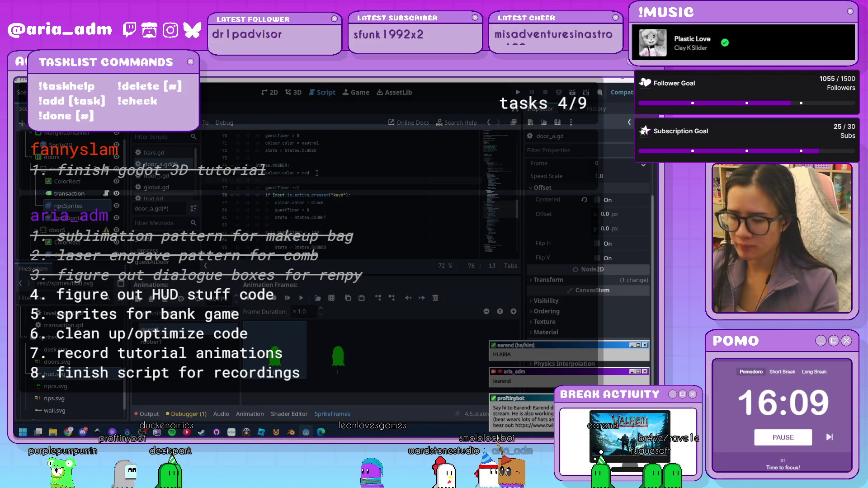
key(Return)
text(npcSprite.play("guest1"))
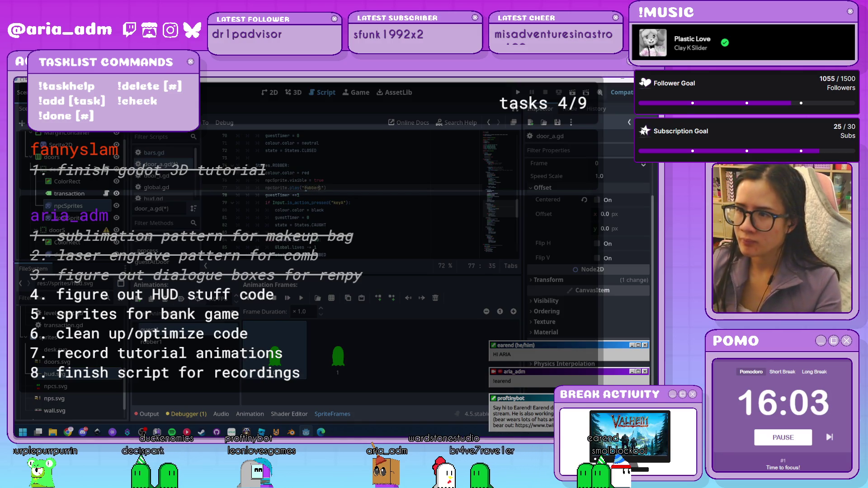
click(362, 229)
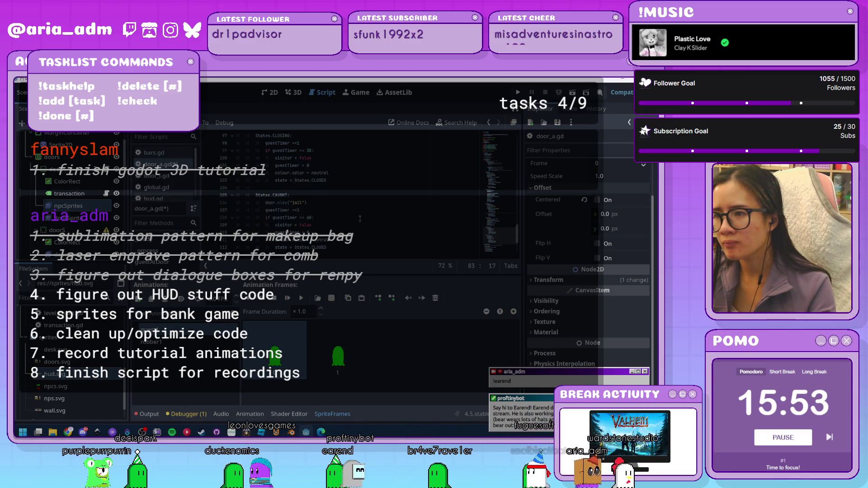
scroll(359, 218, up, 2)
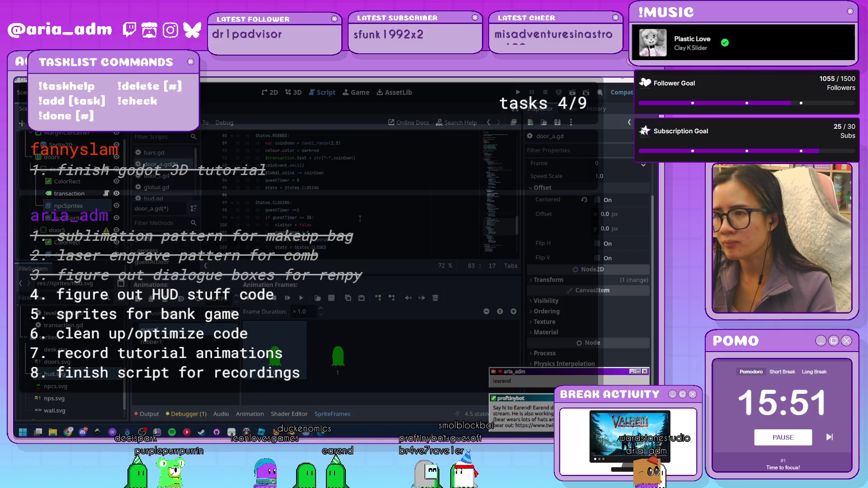
scroll(360, 218, up, 2)
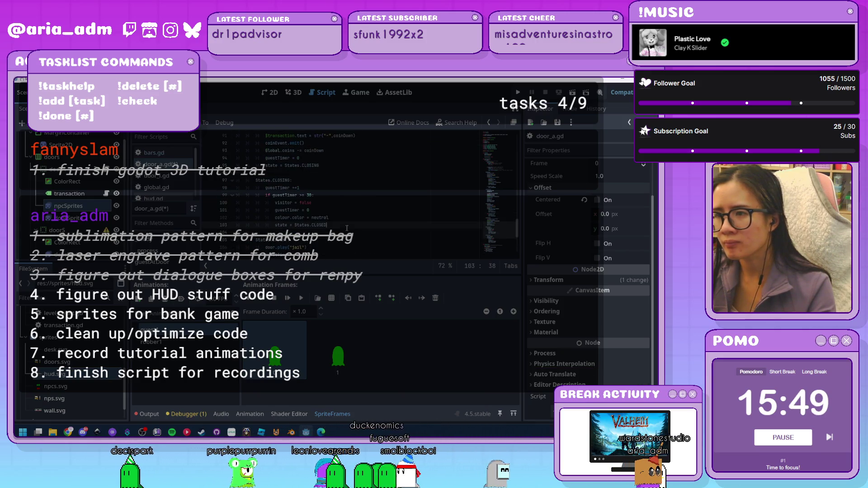
click(519, 92)
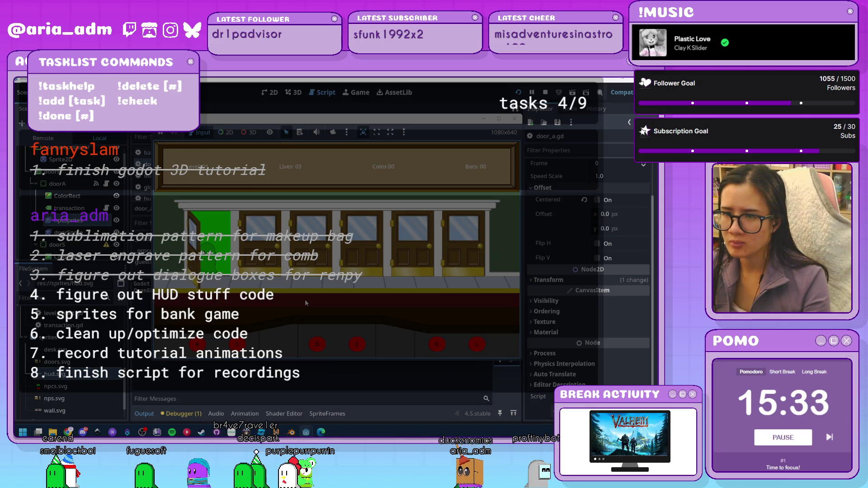
Serve the leftmost door's visitor with the A key, then stop the game
key(a)
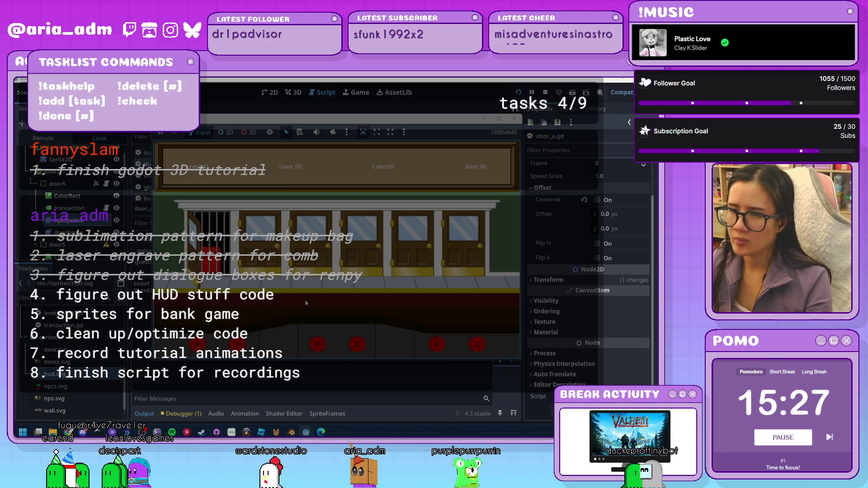
click(514, 120)
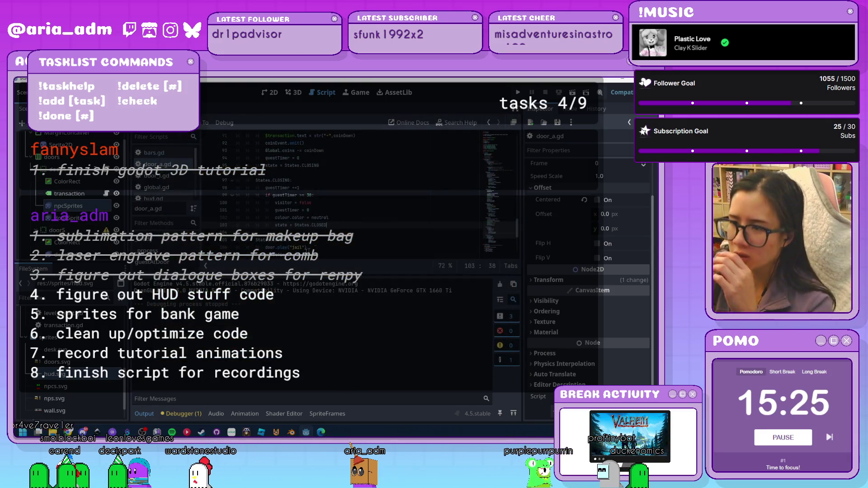
Enlarge the code editor by lowering the bottom panel and collapsing the Output log
drag(313, 275, 318, 379)
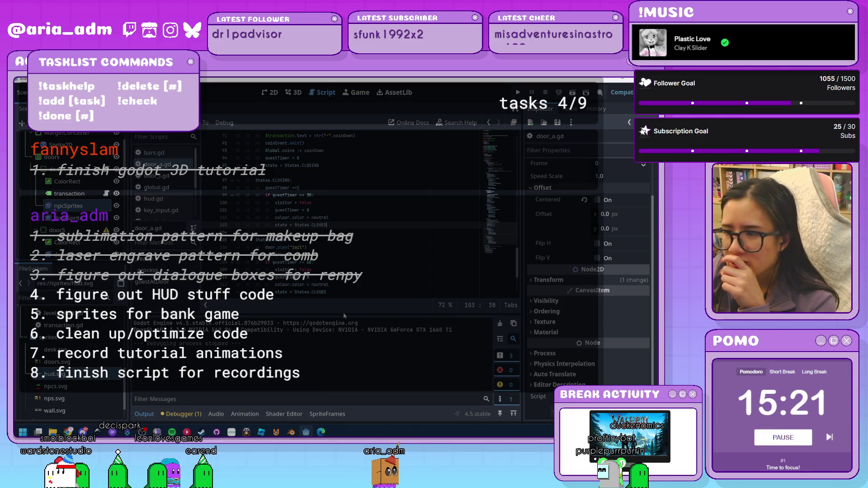
click(153, 416)
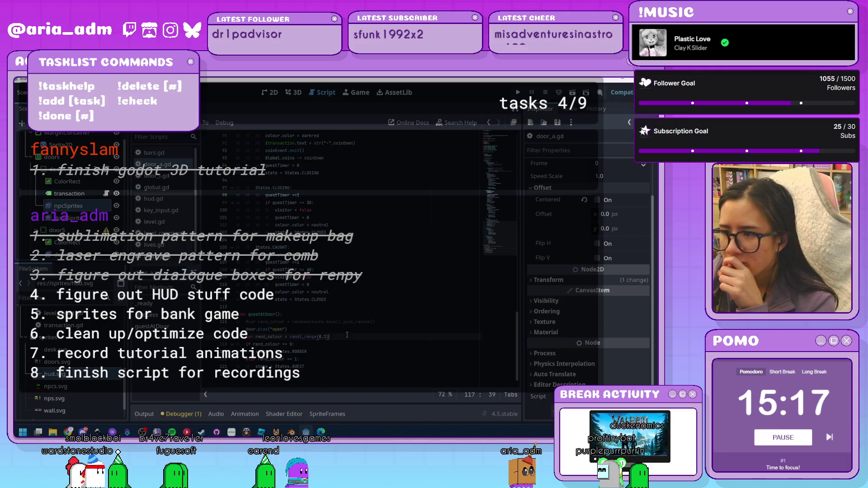
scroll(347, 335, up, 2)
scroll(347, 335, up, 2)
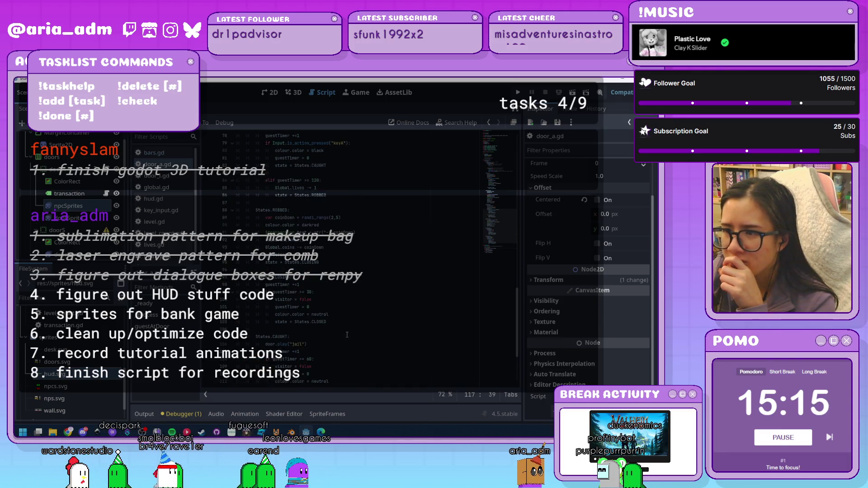
scroll(347, 334, up, 10)
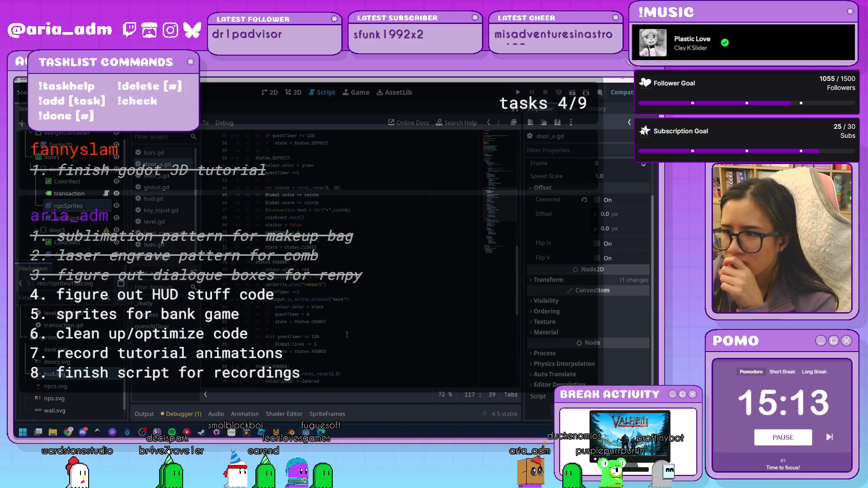
scroll(347, 335, up, 1)
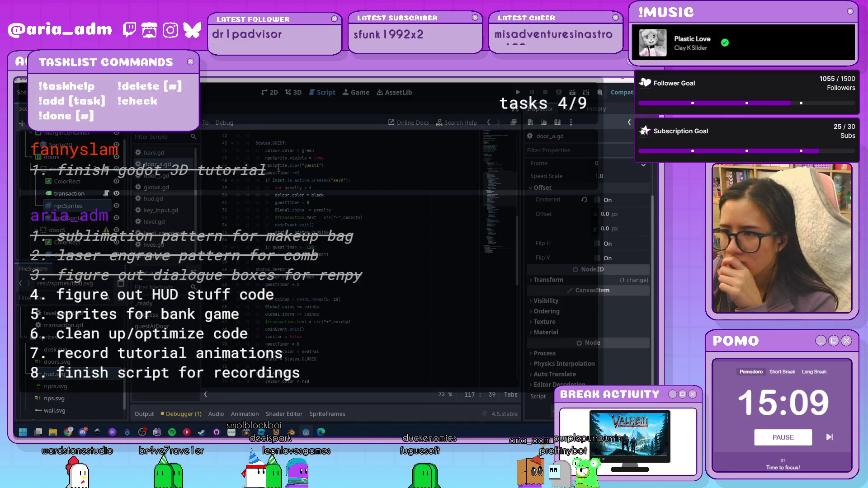
Copy 'npcSprite.play("guest1")' into the DEPOSIT state at line 63, under the guestTimer line
drag(332, 167, 279, 165)
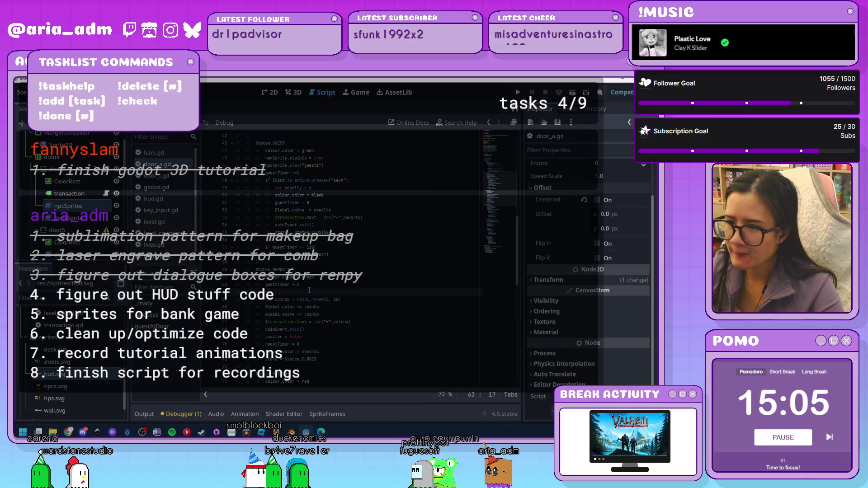
click(364, 290)
click(337, 285)
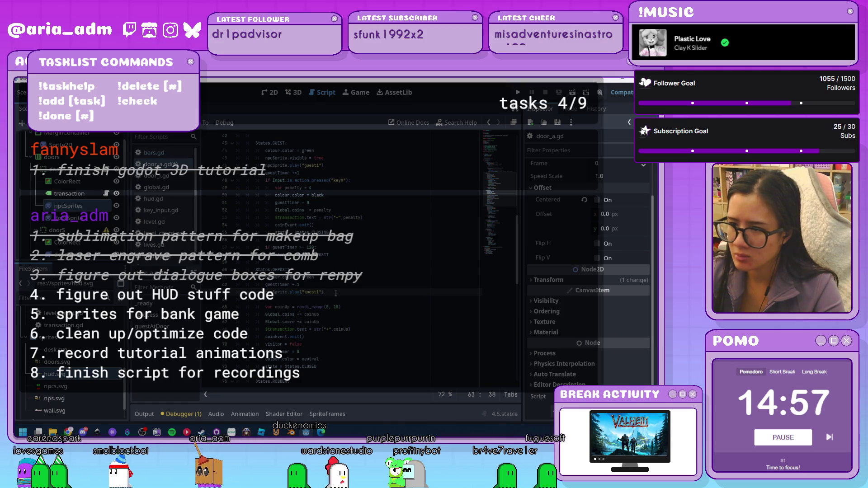
text(.f)
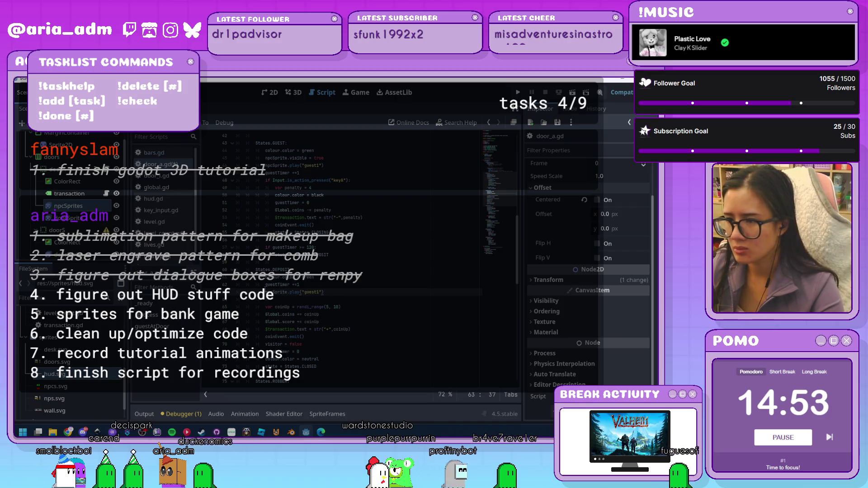
click(301, 292)
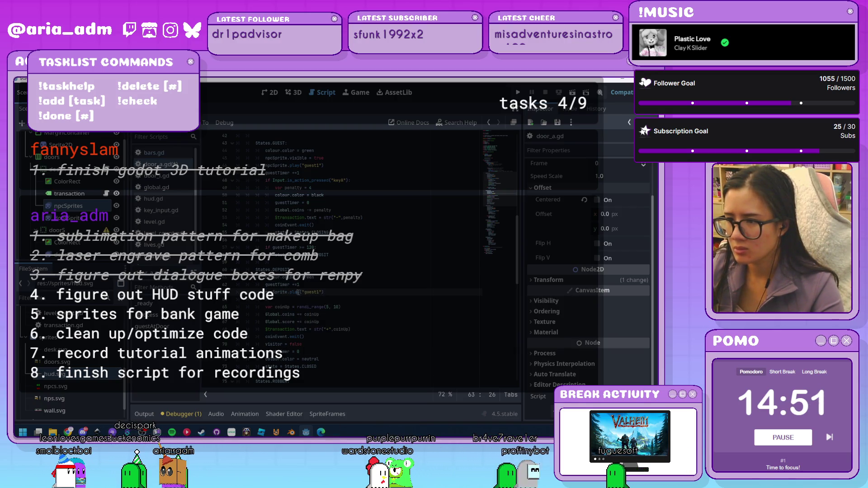
mouse_move(298, 292)
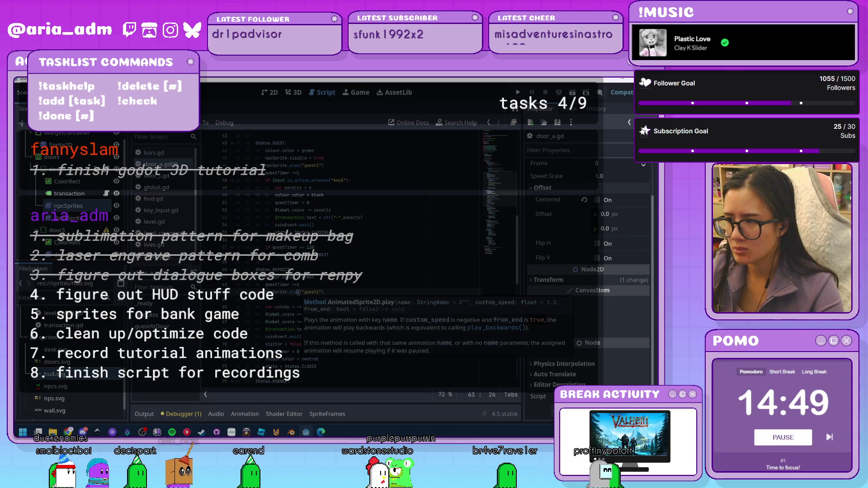
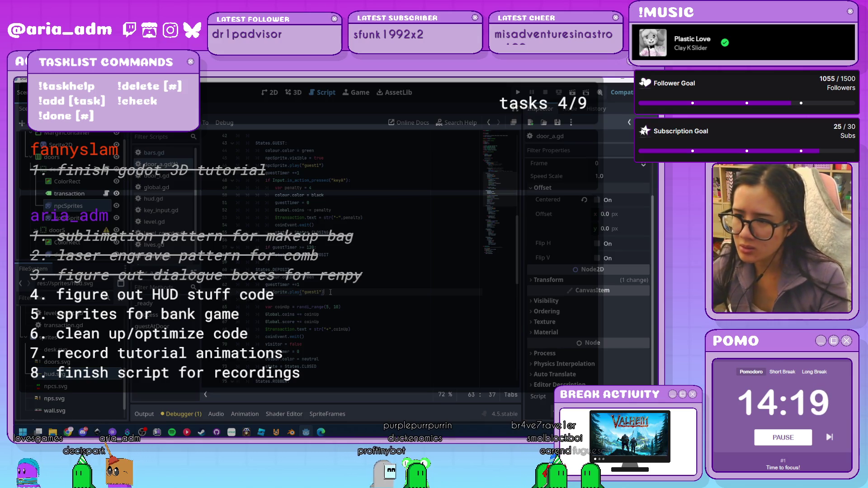
Delete play("guest1") from the npcSprite line on line 62, leaving 'npcSprite.'
drag(331, 292, 290, 292)
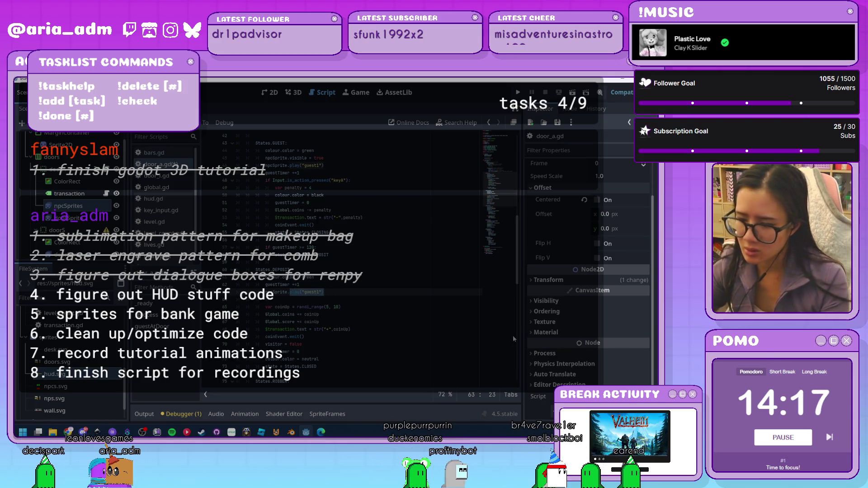
key(BackSpace)
key(BackSpace)
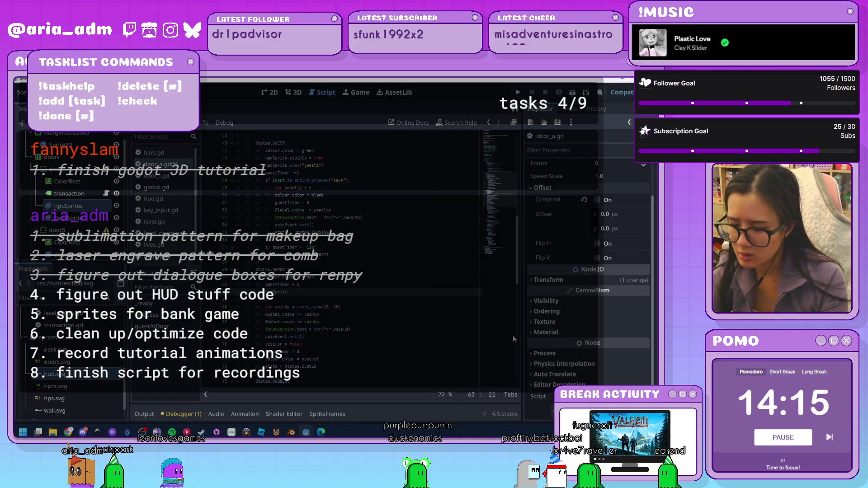
text(.)
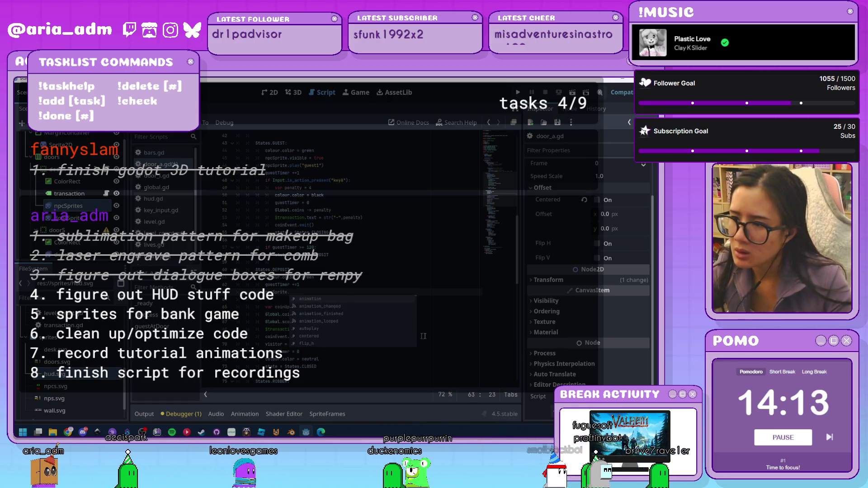
Browse npcSprite's member suggestions, dismiss them, and clear leftover text at the line end
scroll(374, 324, down, 2)
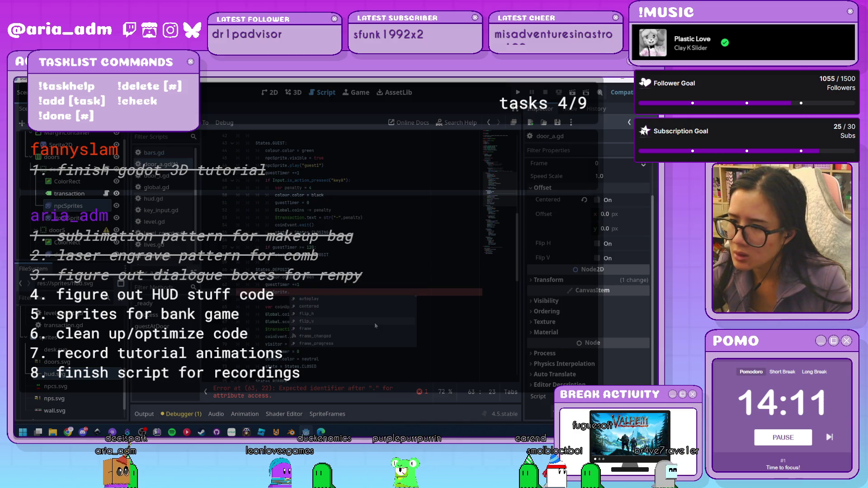
scroll(374, 321, down, 1)
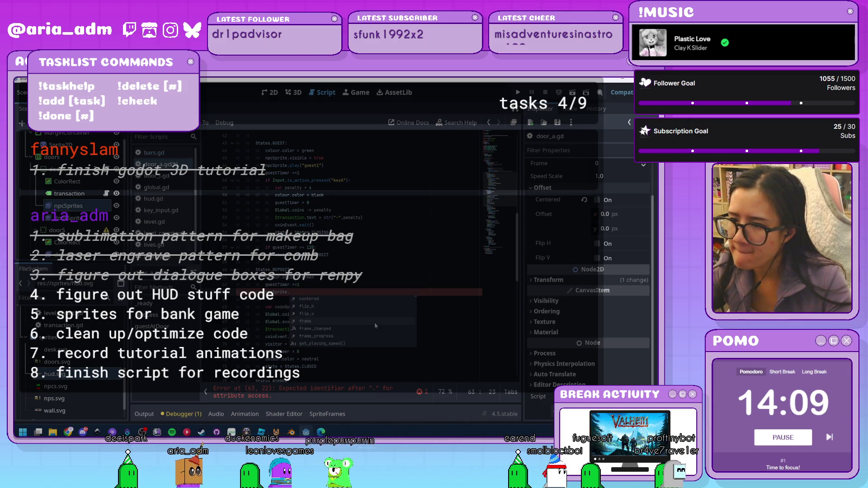
scroll(374, 322, down, 1)
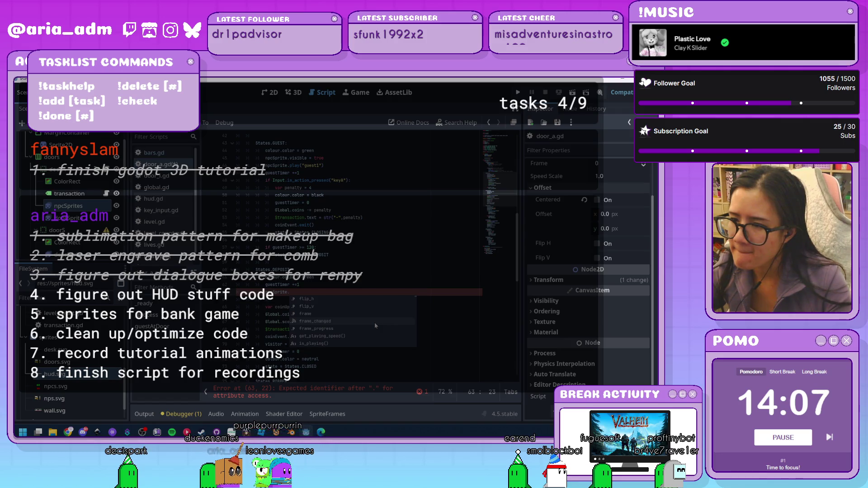
scroll(374, 322, down, 3)
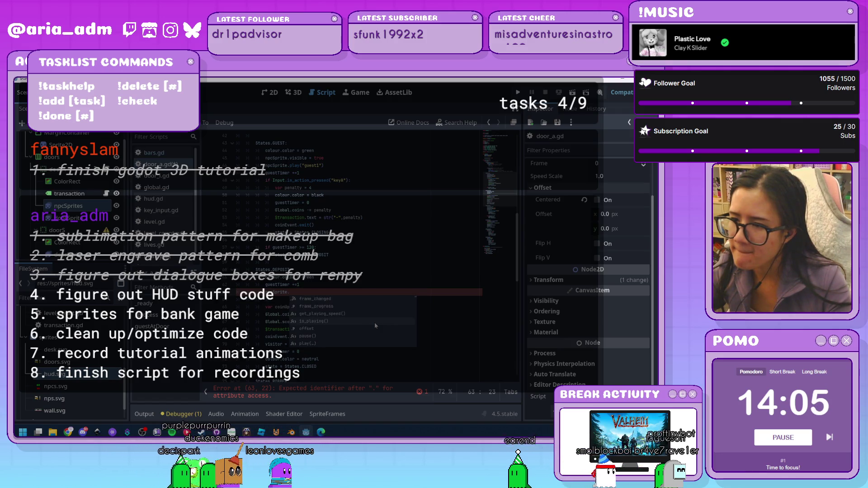
scroll(374, 322, down, 5)
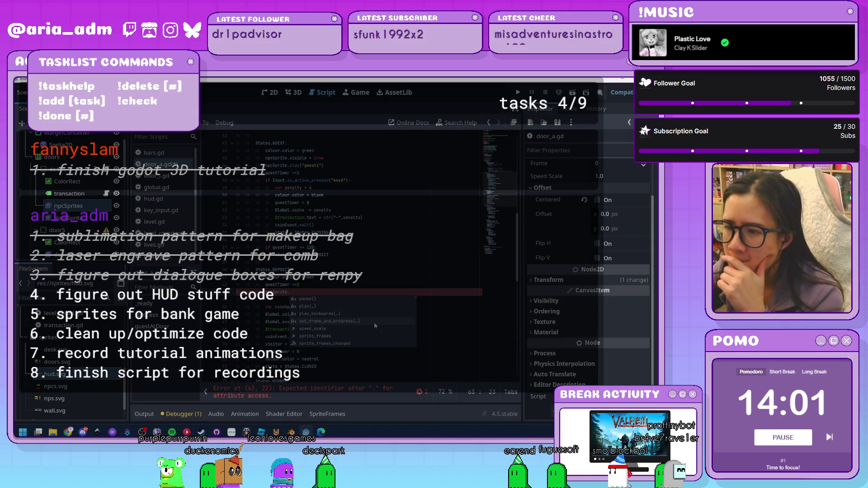
scroll(373, 322, down, 1)
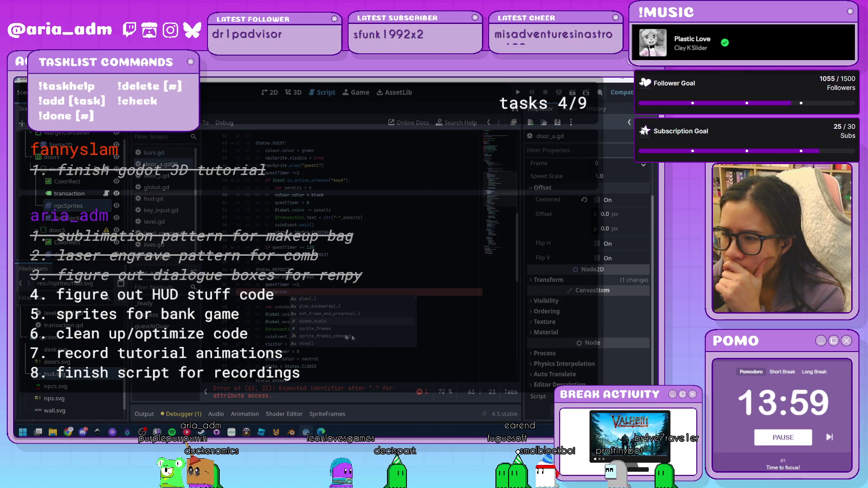
scroll(357, 329, down, 3)
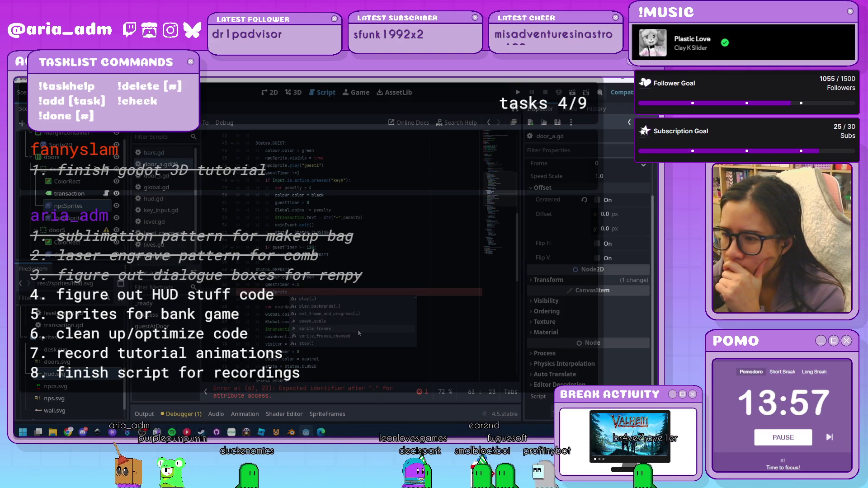
scroll(357, 330, down, 4)
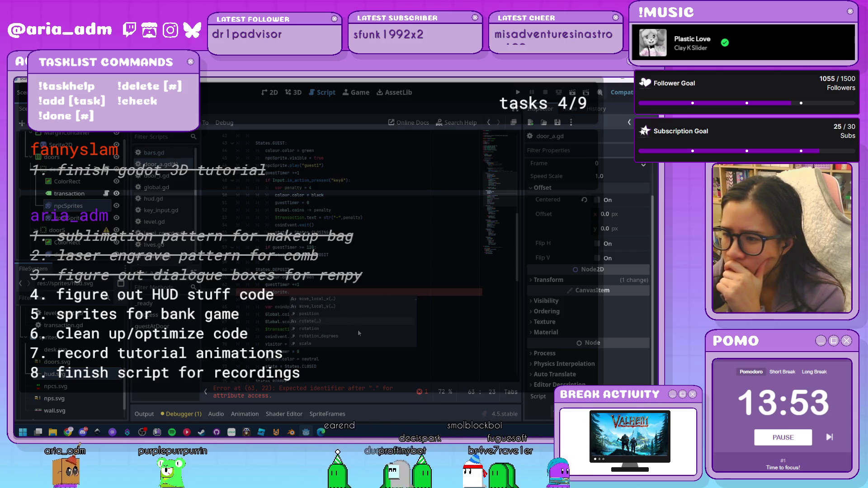
scroll(357, 329, down, 7)
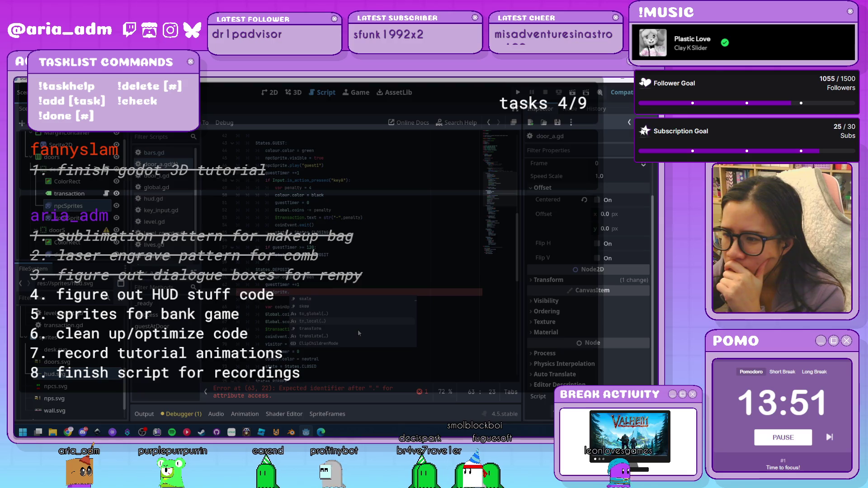
scroll(357, 330, down, 5)
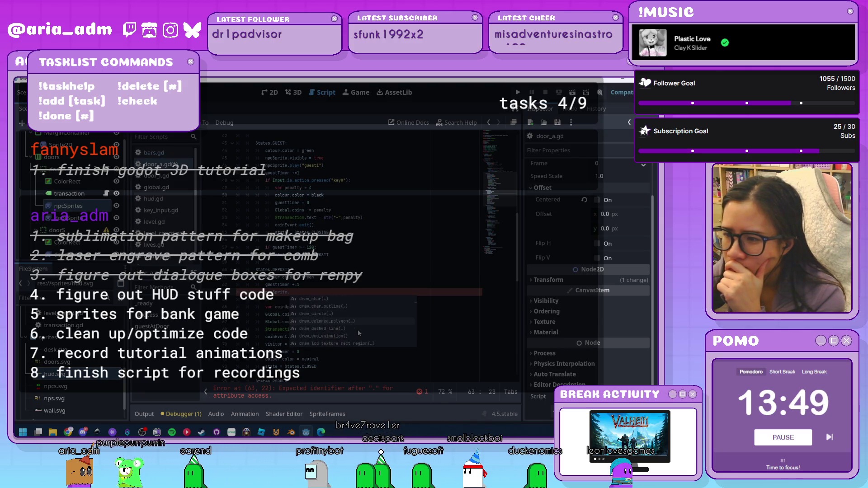
scroll(357, 329, down, 6)
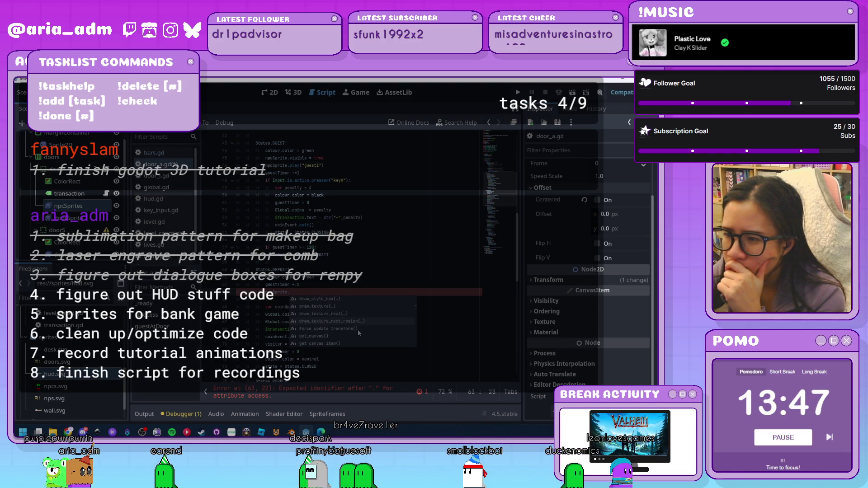
scroll(357, 333, down, 4)
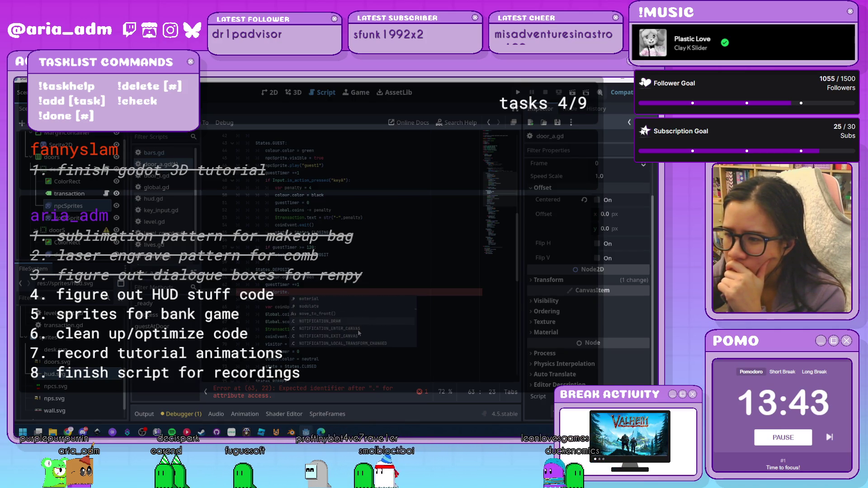
scroll(358, 333, down, 5)
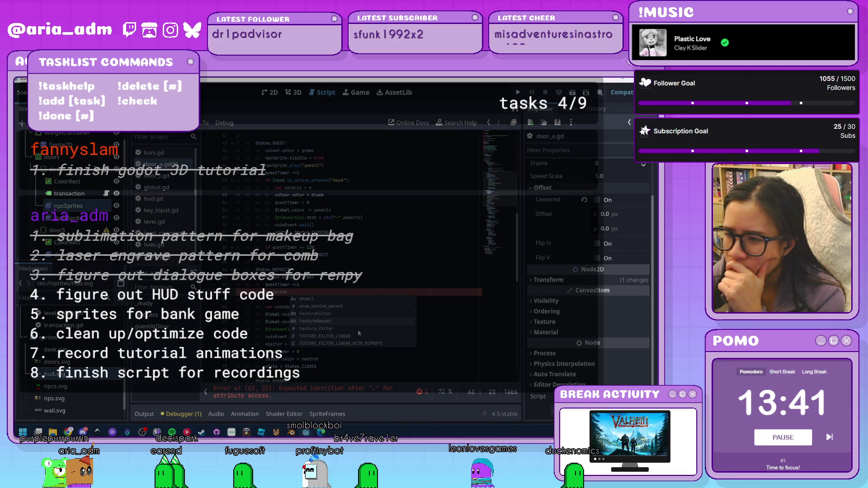
scroll(358, 333, down, 3)
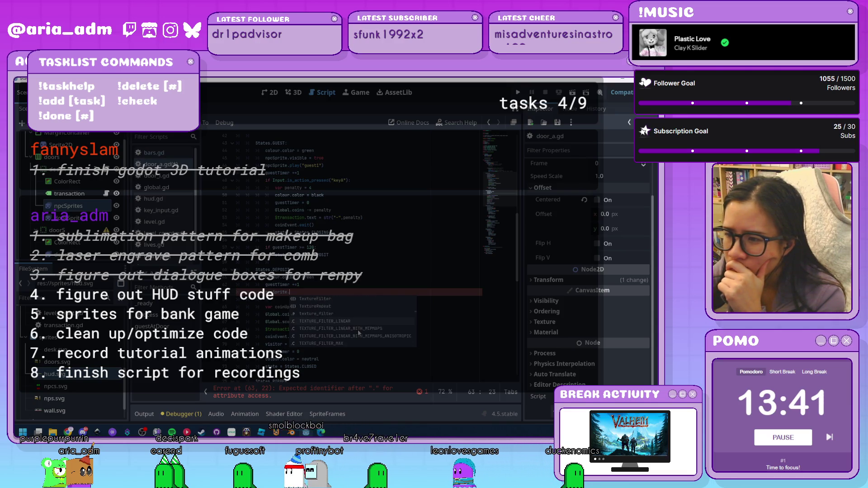
click(467, 354)
click(339, 292)
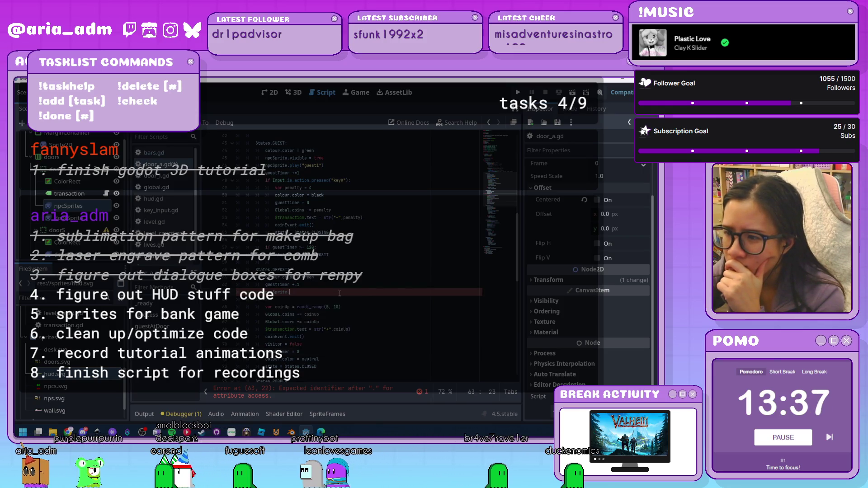
key(BackSpace)
key(BackSpace)
key(BackSpace)
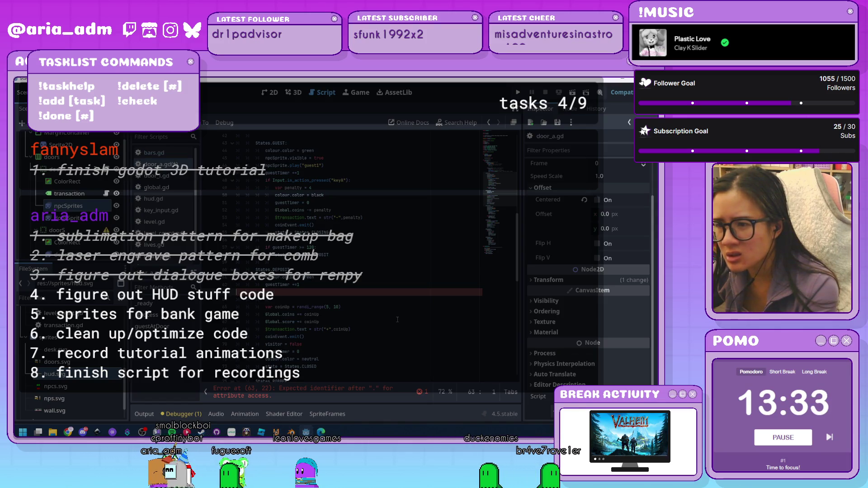
Remove the empty line and complete the deposit line as npcSprite.frame = 1
key(BackSpace)
key(BackSpace)
key(BackSpace)
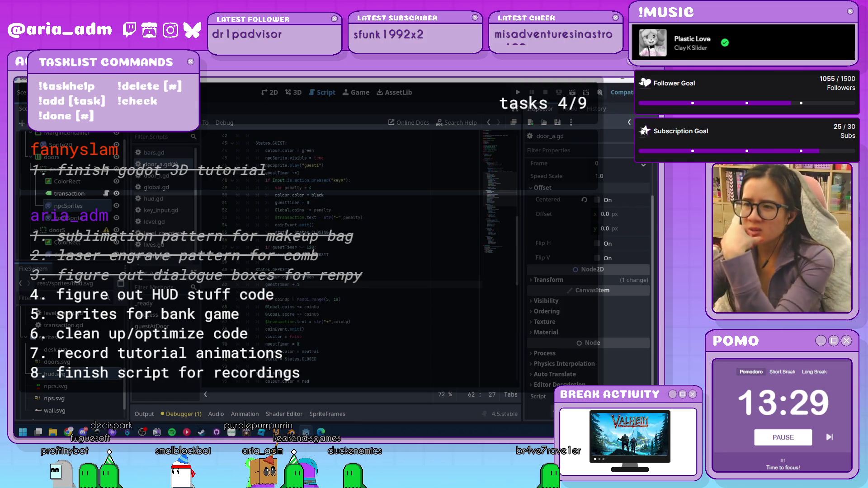
scroll(371, 309, up, 3)
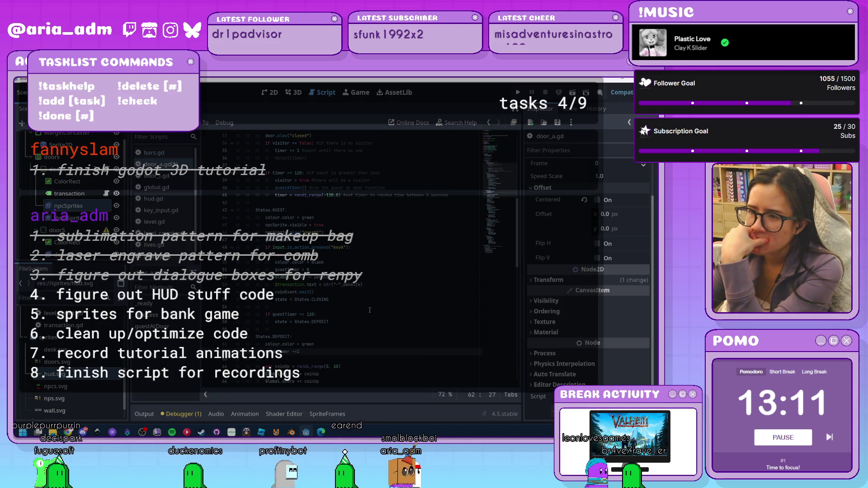
scroll(369, 310, down, 1)
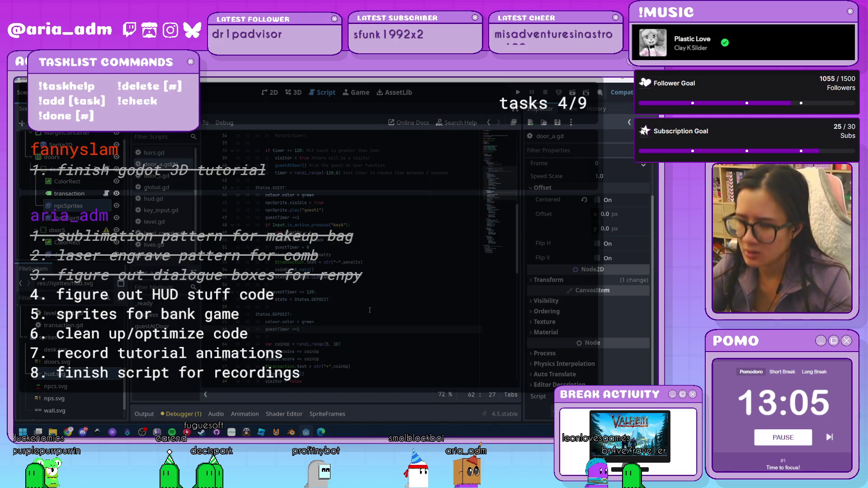
text(npcSprite)
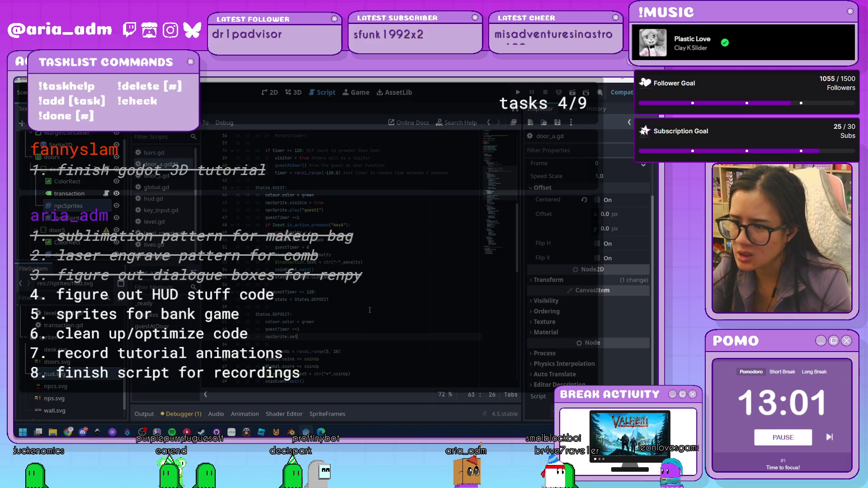
text(.set_fra)
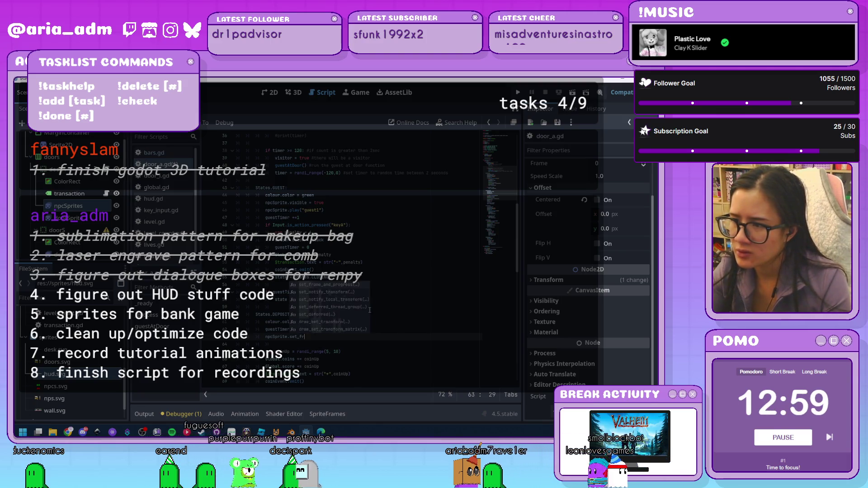
key(BackSpace)
key(BackSpace)
key(BackSpace)
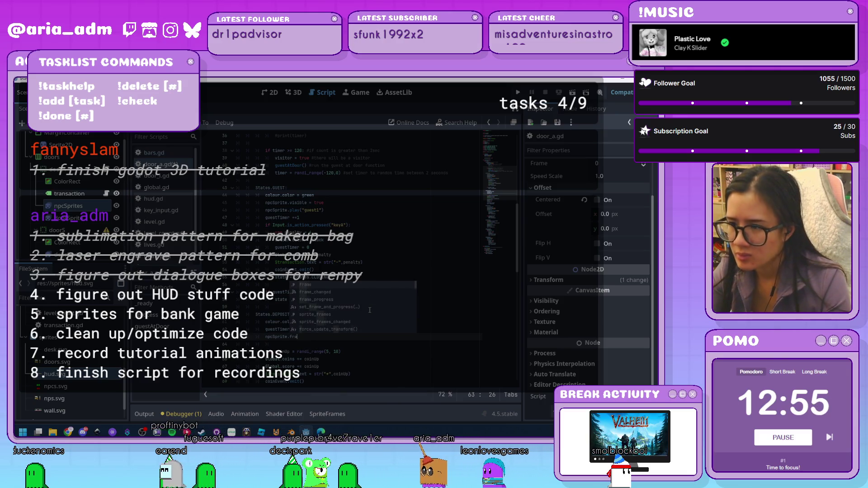
text(frame = 1)
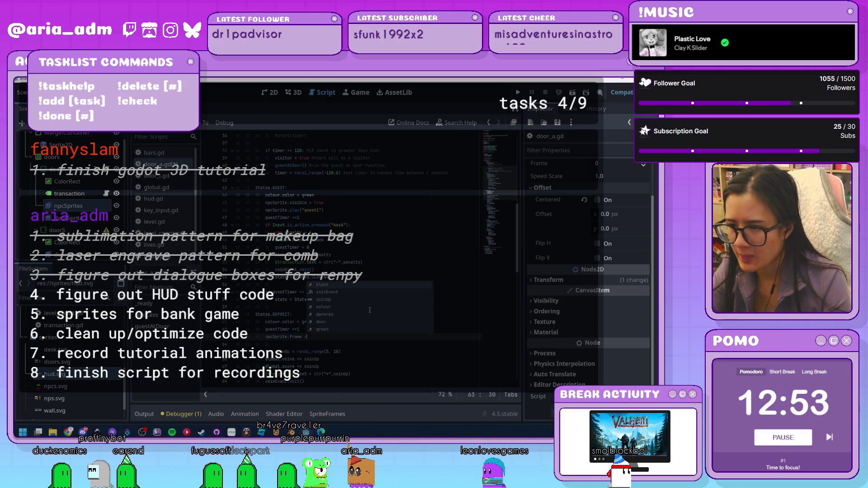
scroll(369, 310, down, 2)
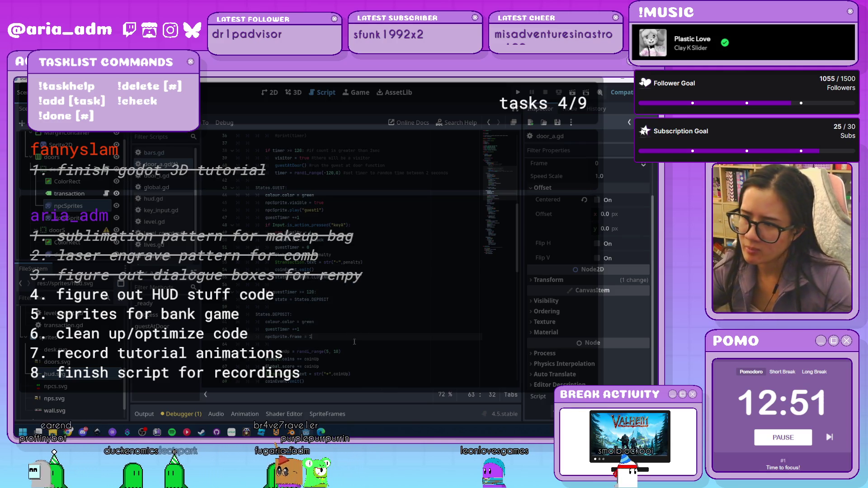
click(311, 298)
drag(312, 292, 288, 292)
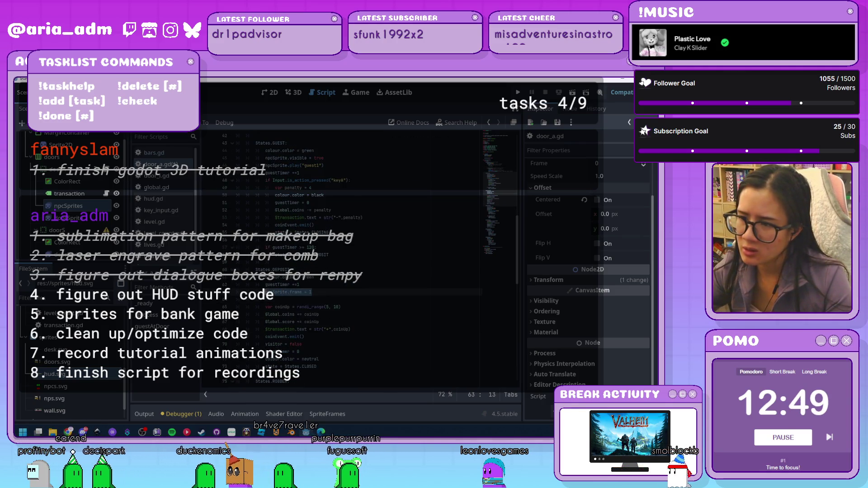
scroll(368, 315, down, 5)
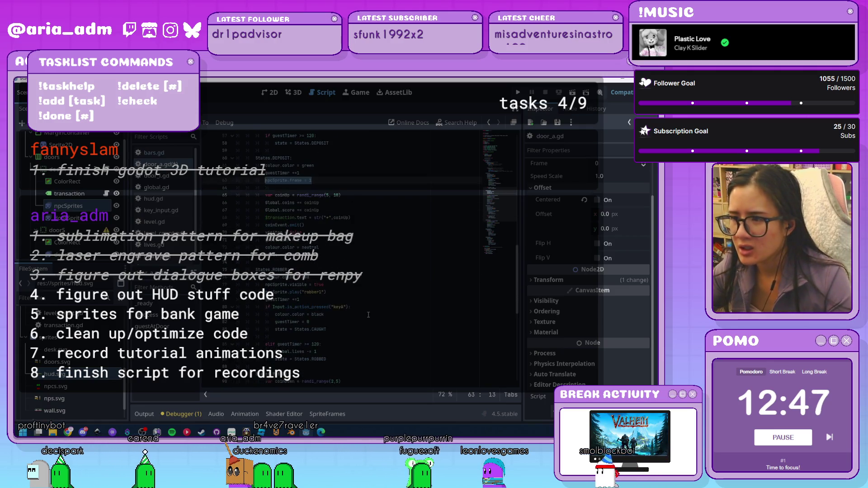
click(338, 292)
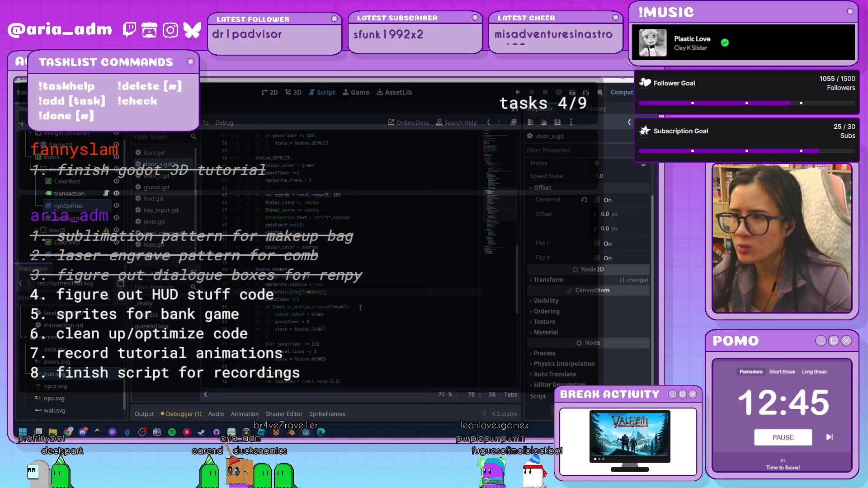
scroll(361, 307, down, 3)
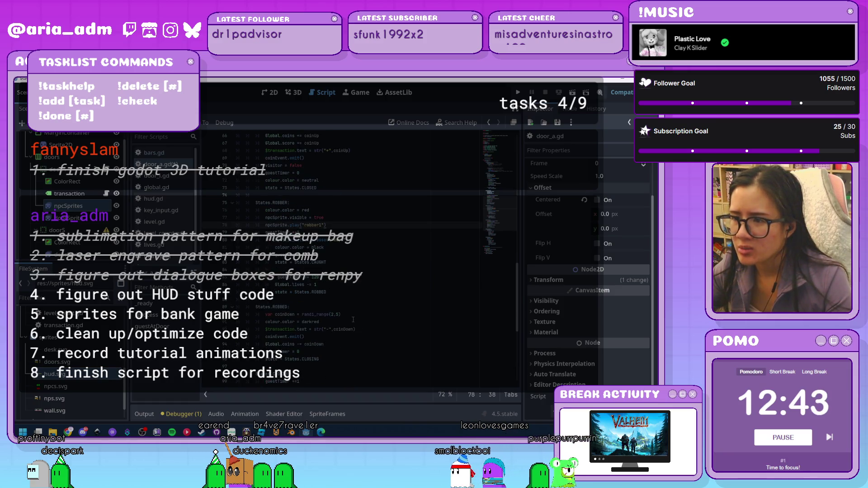
scroll(353, 319, down, 6)
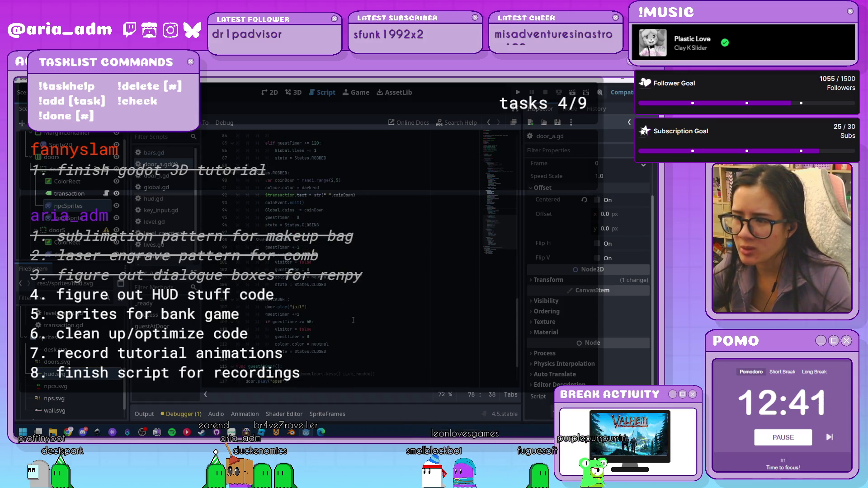
scroll(353, 319, up, 1)
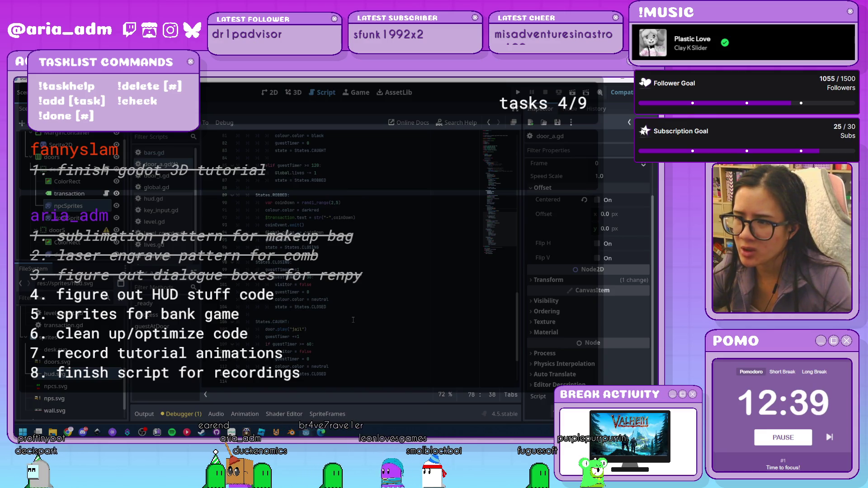
scroll(343, 271, up, 2)
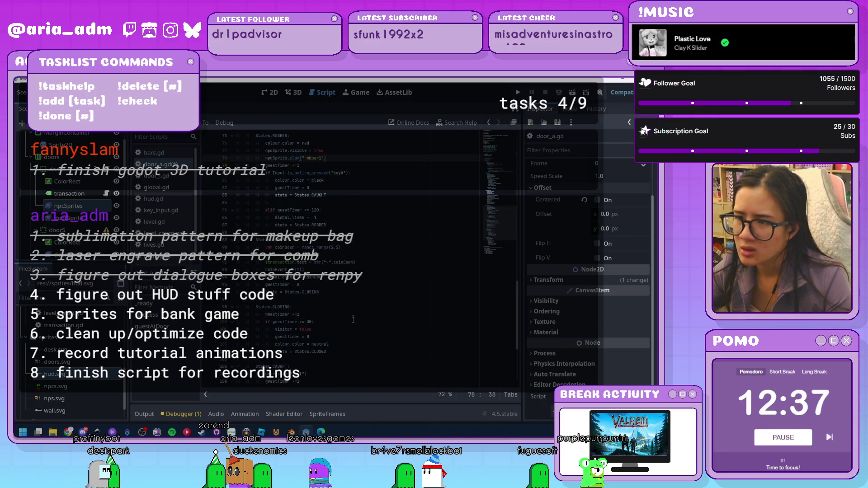
click(341, 247)
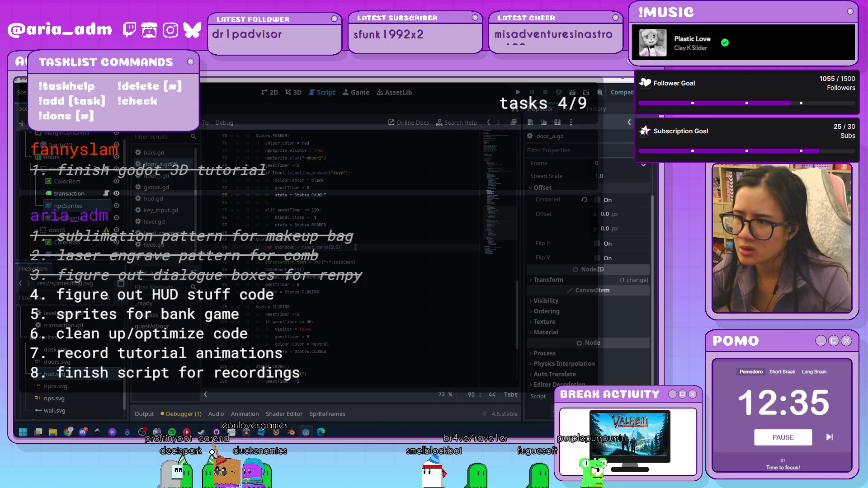
click(298, 240)
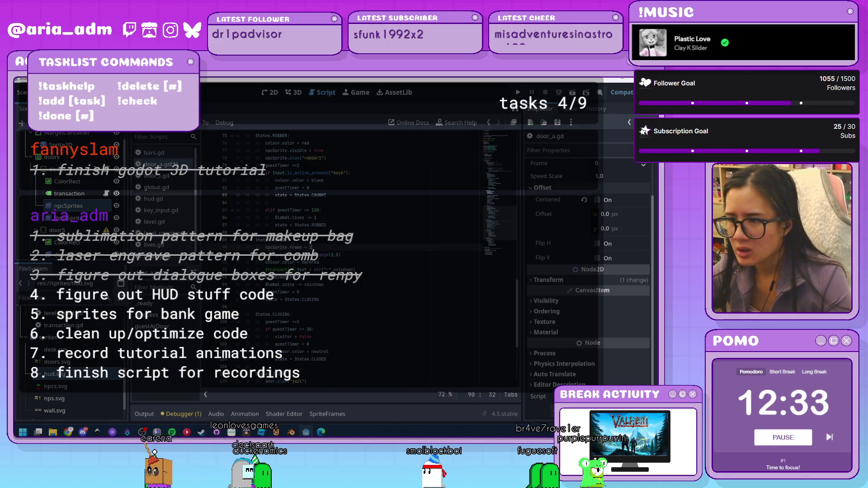
click(363, 263)
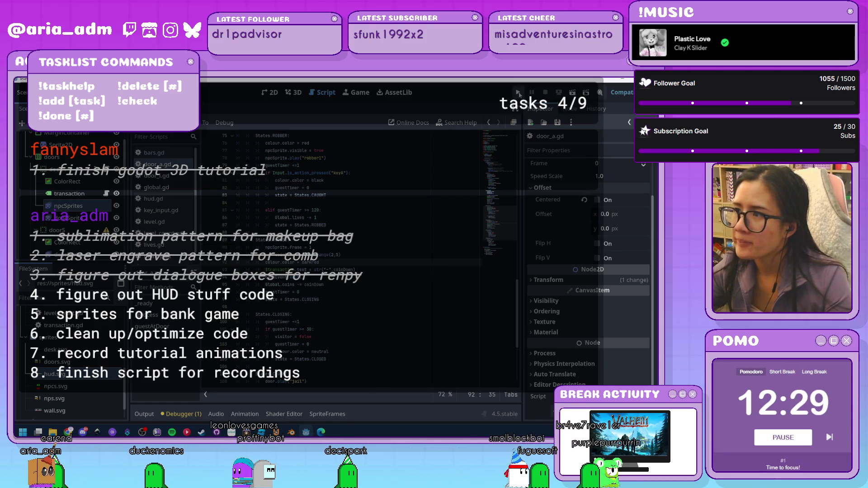
Test-run the bank game with F5, then close it and return to door_a.gd
key(F5)
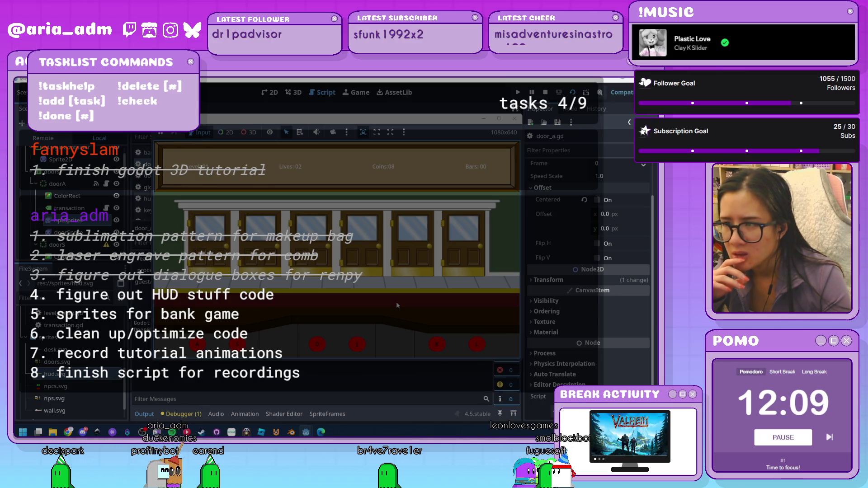
click(513, 119)
scroll(389, 256, up, 7)
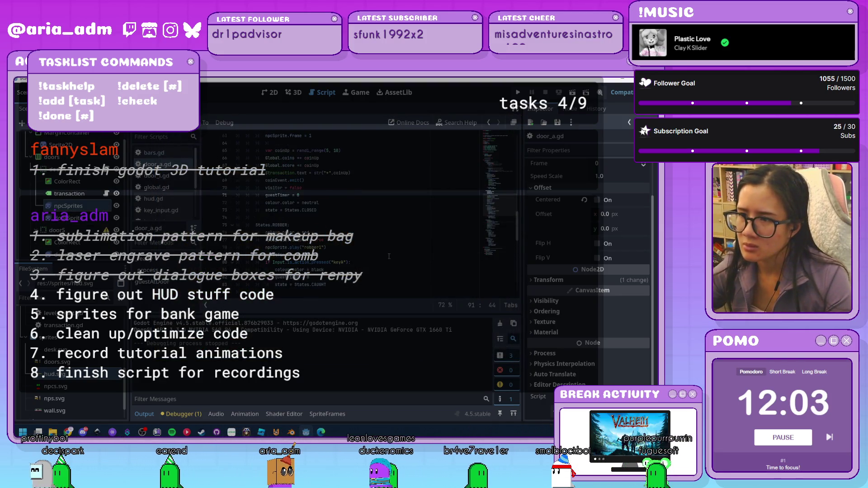
scroll(389, 256, up, 4)
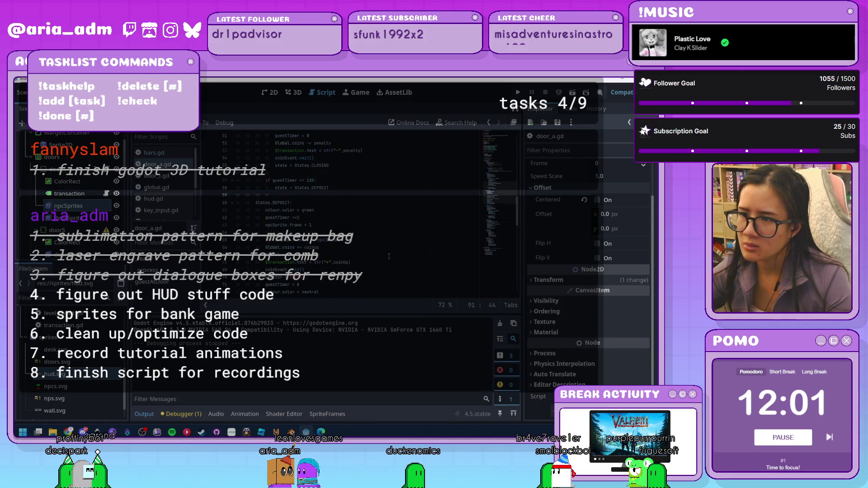
scroll(388, 256, down, 3)
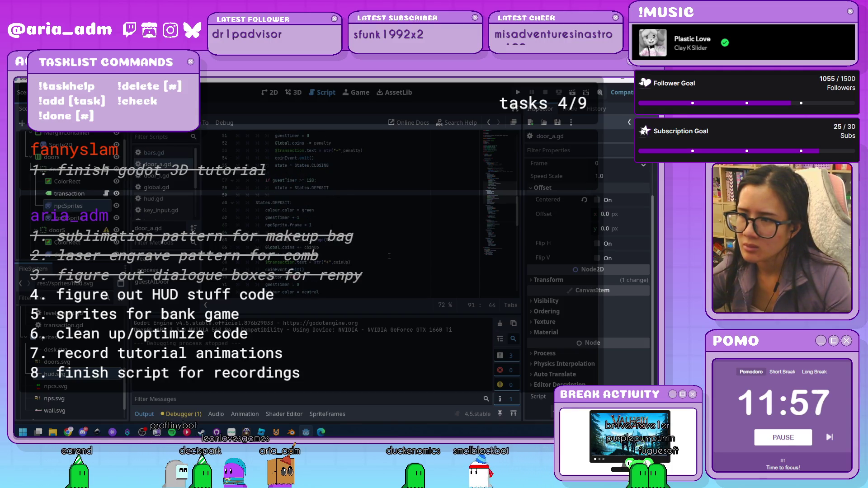
scroll(389, 257, up, 1)
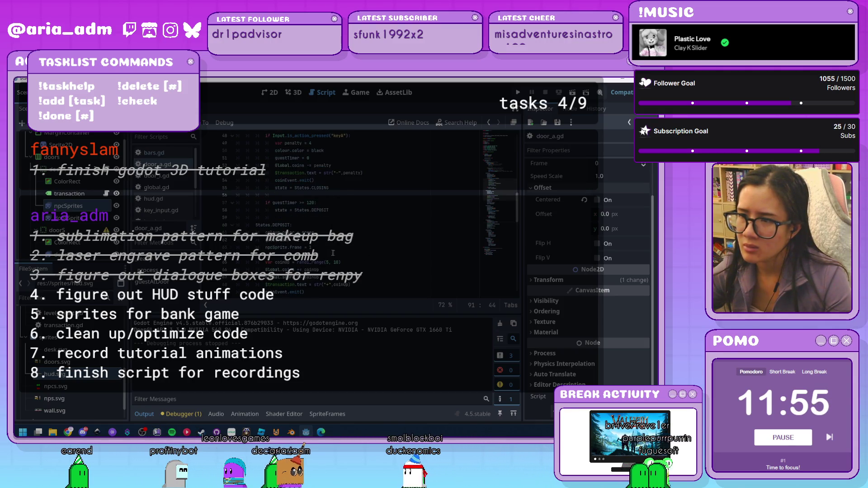
scroll(350, 261, down, 2)
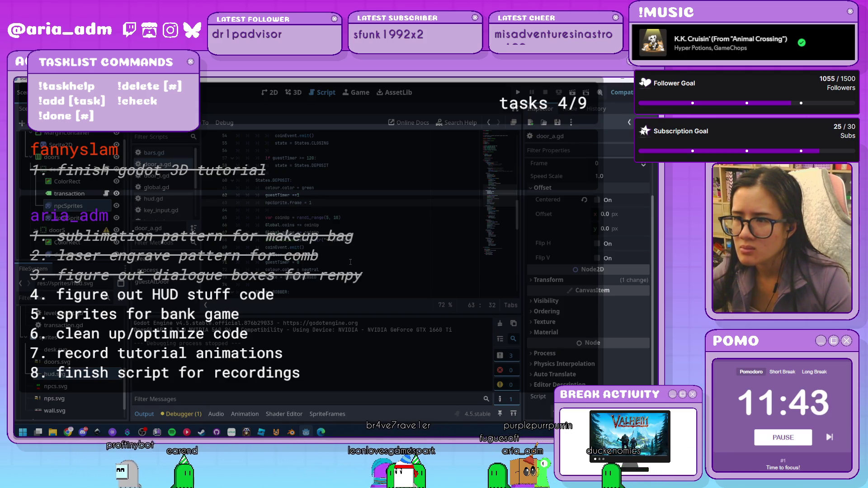
scroll(350, 262, down, 1)
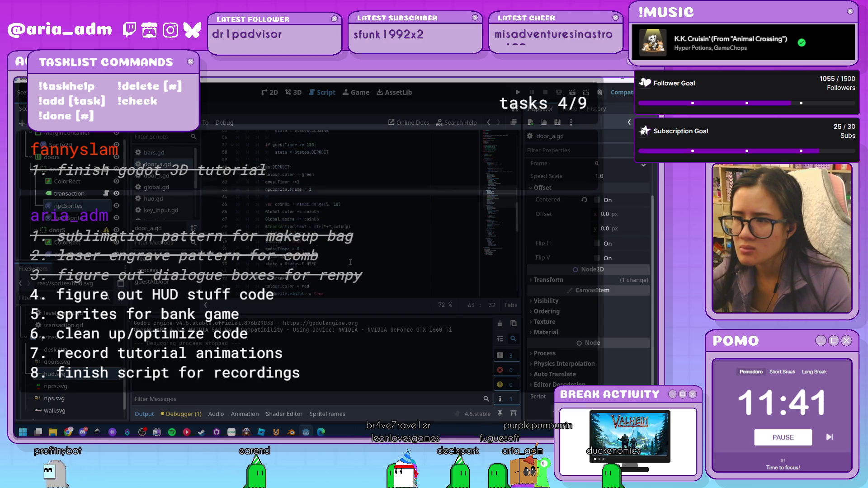
Select the colour.color = neutral line and review the surrounding state code
drag(326, 254, 324, 244)
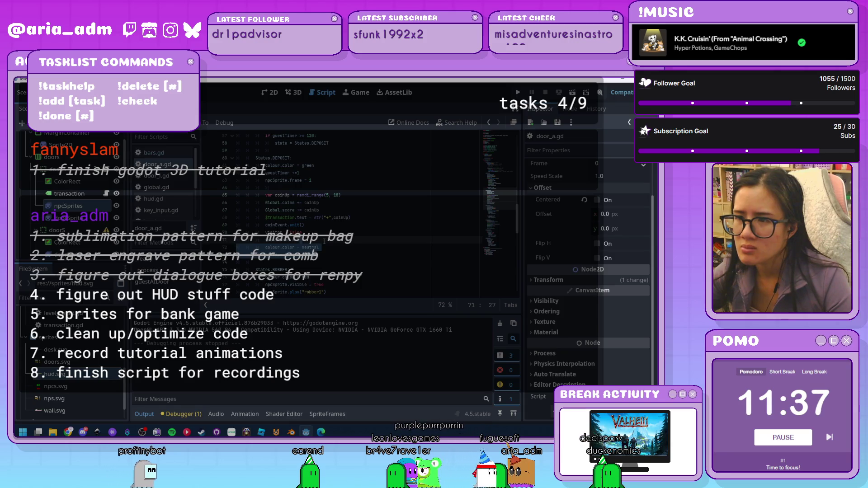
scroll(343, 254, up, 3)
scroll(352, 258, up, 3)
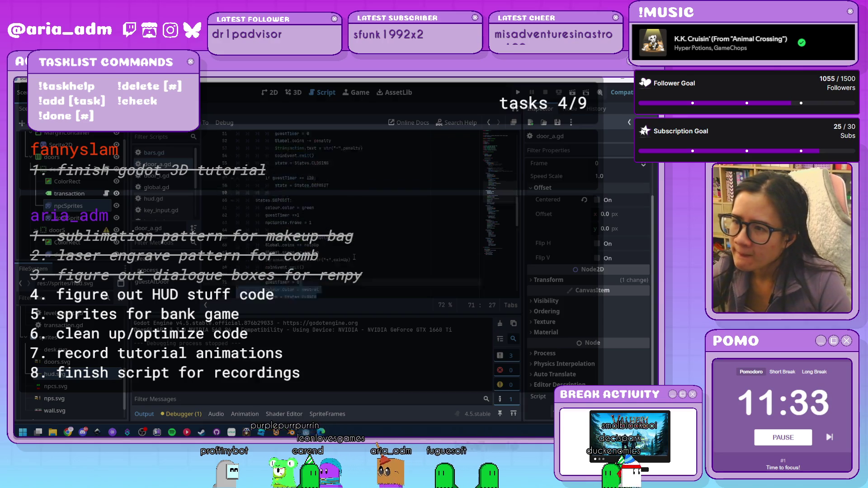
scroll(353, 259, down, 15)
scroll(354, 256, down, 2)
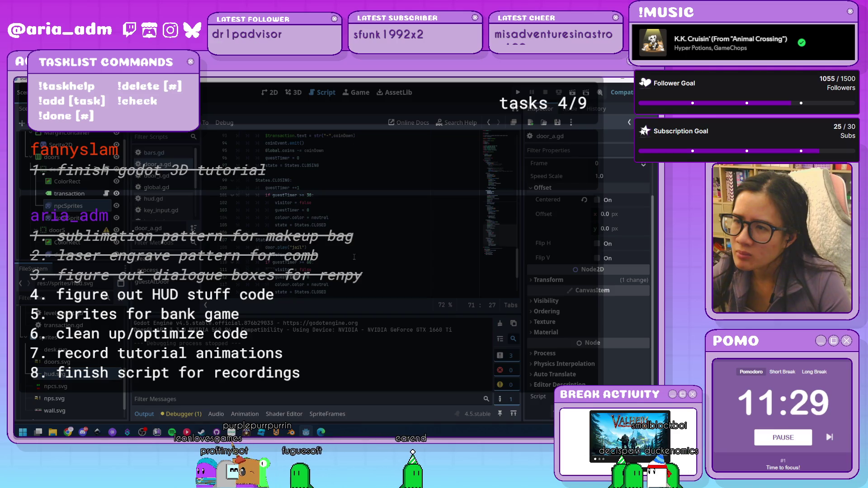
scroll(354, 257, up, 8)
scroll(354, 257, up, 4)
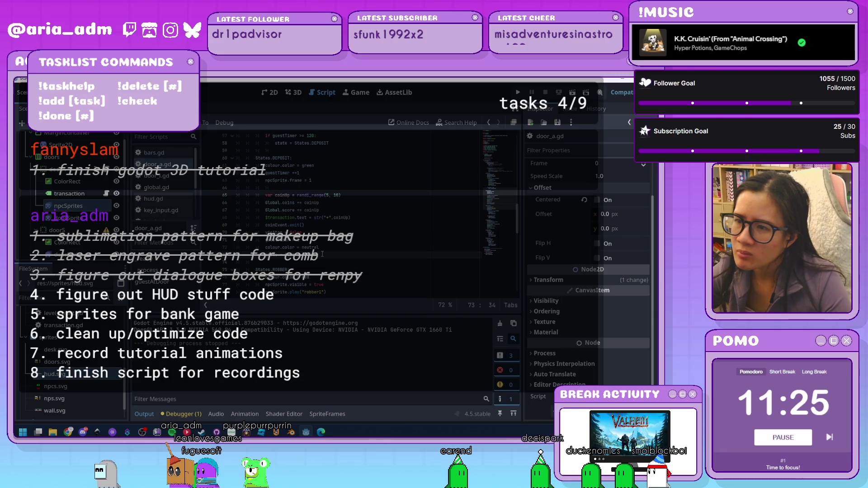
scroll(322, 254, down, 5)
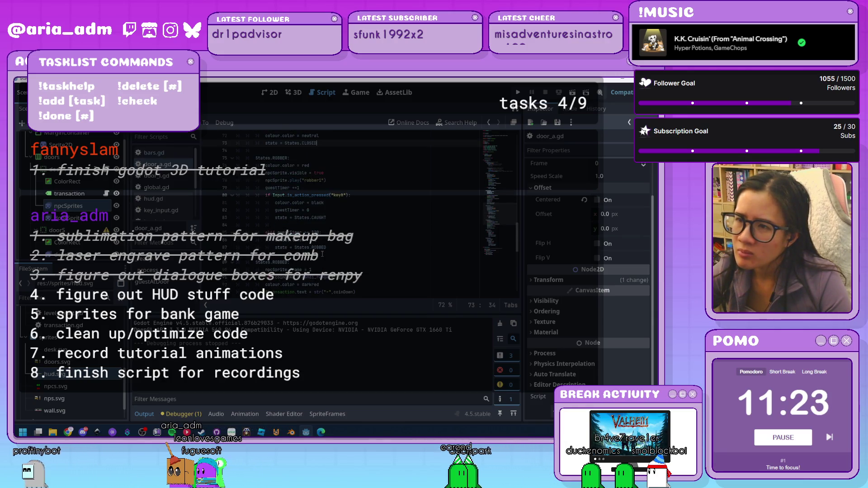
scroll(322, 254, down, 5)
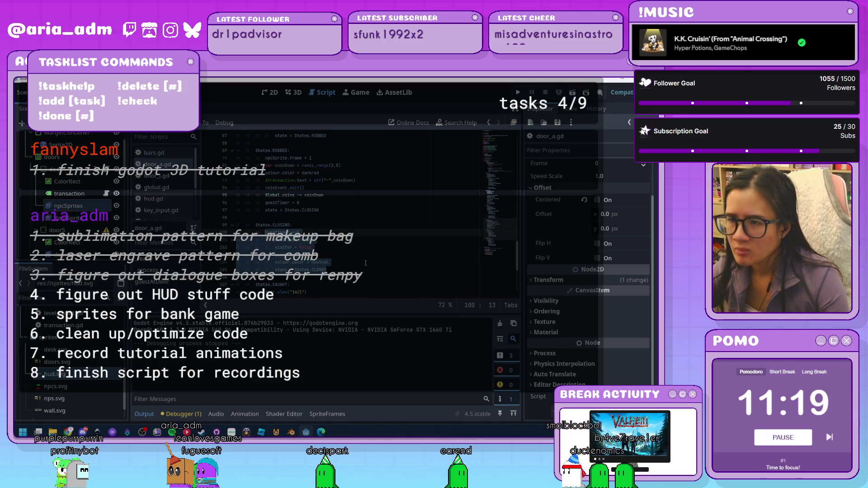
scroll(365, 262, up, 8)
scroll(365, 263, up, 2)
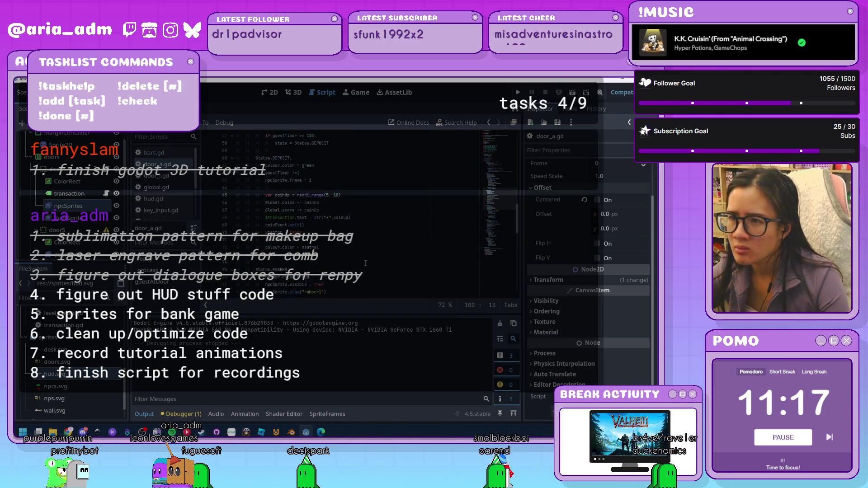
After line 73, paste the visitor-false, neutral-colour and CLOSED-state block, removing one extra line
click(353, 257)
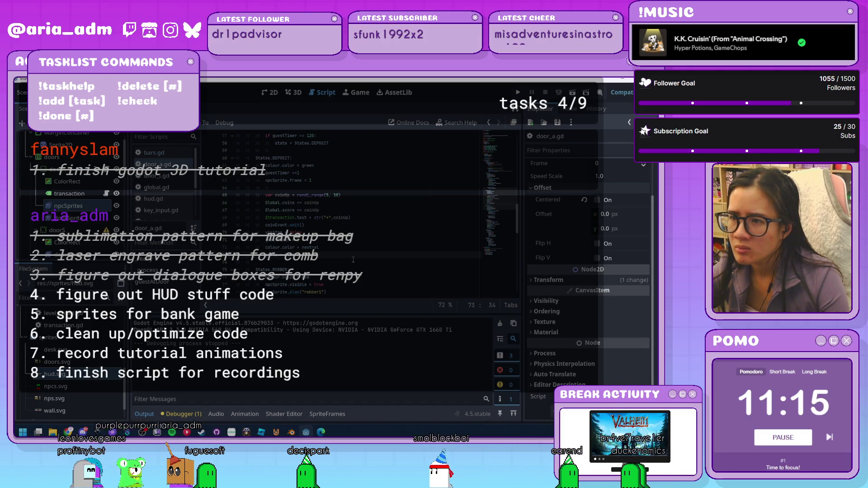
key(Return)
key(Return)
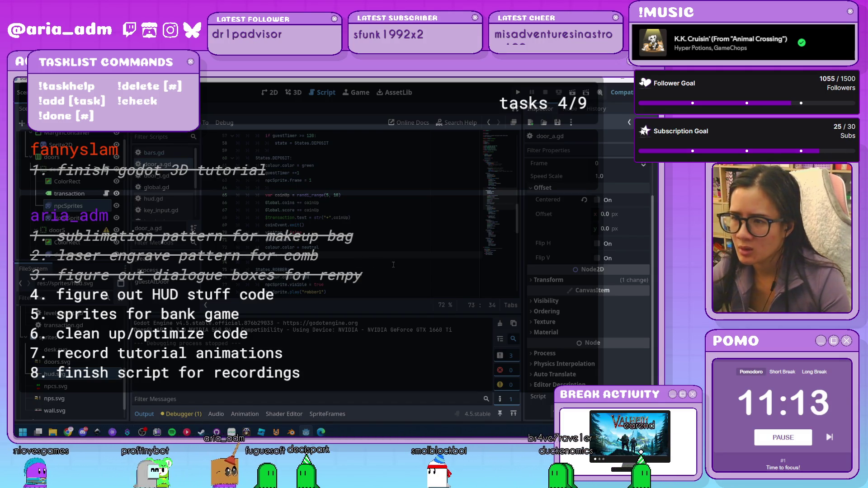
key(ctrl+v)
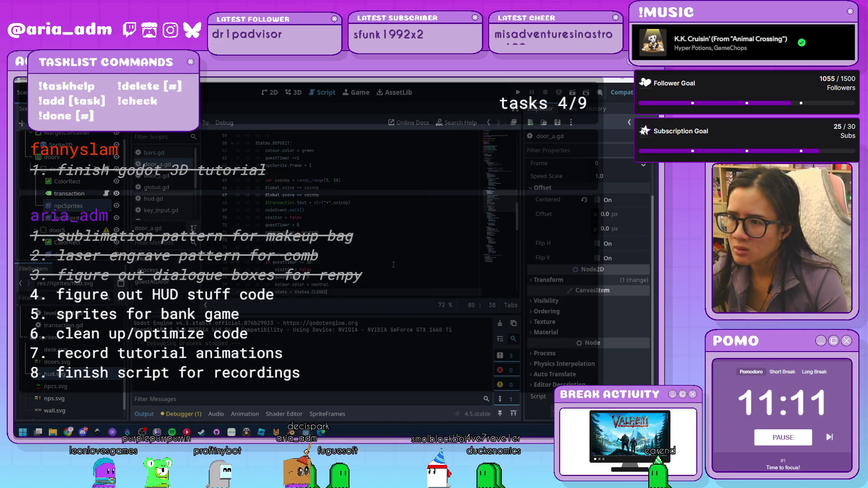
scroll(341, 215, up, 2)
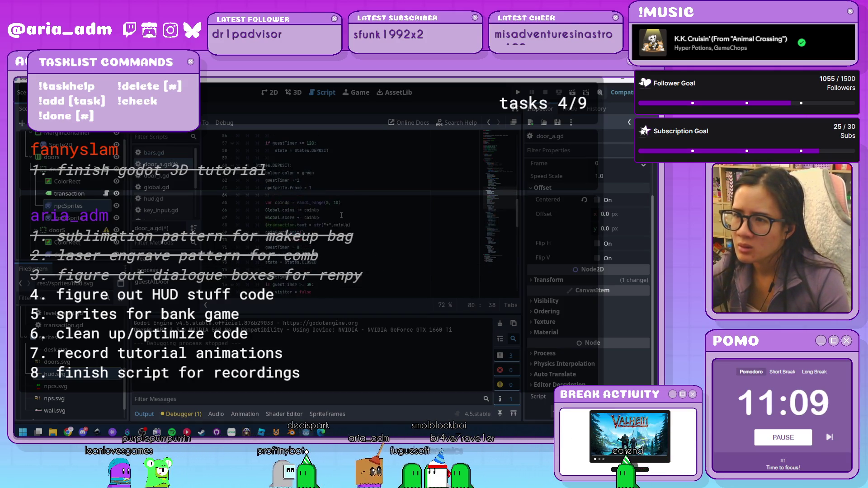
scroll(342, 215, down, 1)
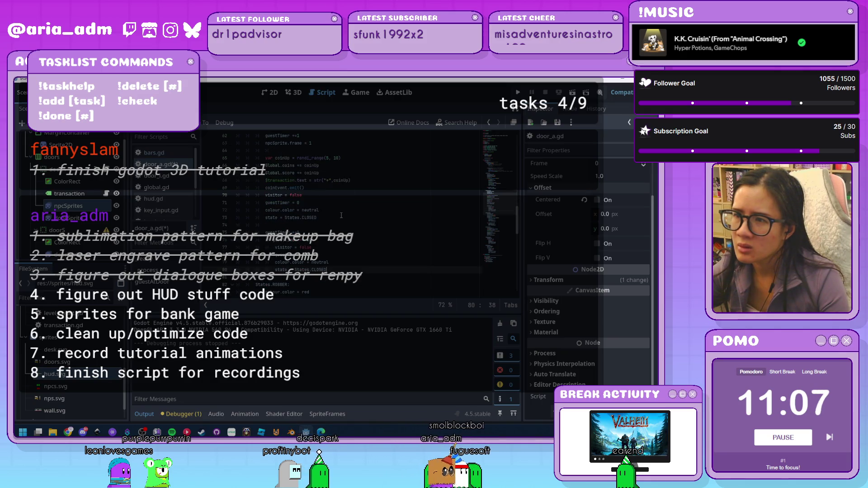
scroll(341, 215, up, 1)
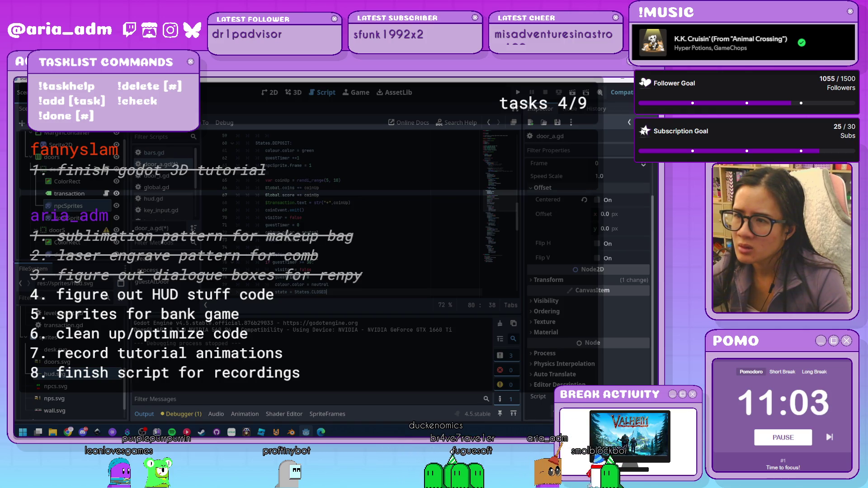
key(ctrl+shift+k)
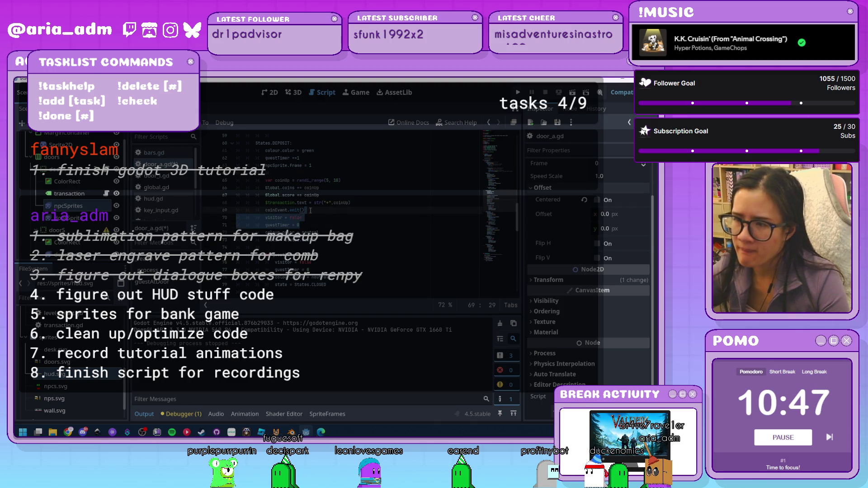
Delete the visitor, guestTimer, neutral-colour and CLOSED reset lines, then save and run the game
key(Delete)
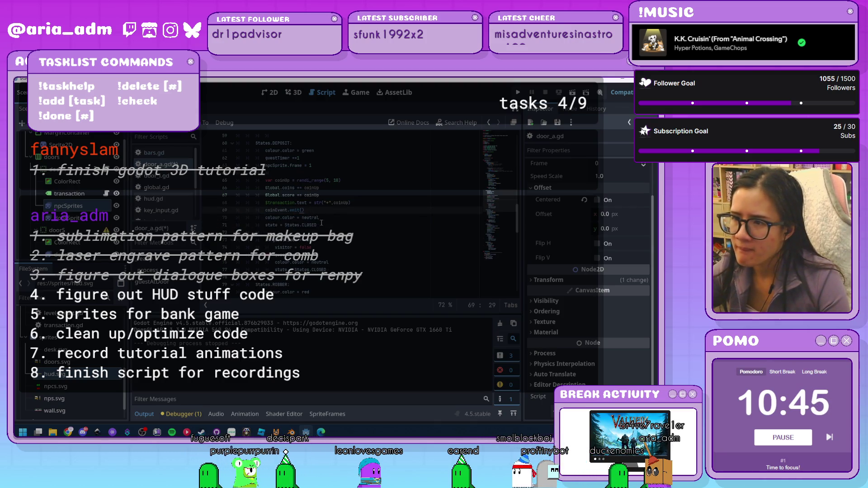
drag(321, 223, 323, 213)
key(Delete)
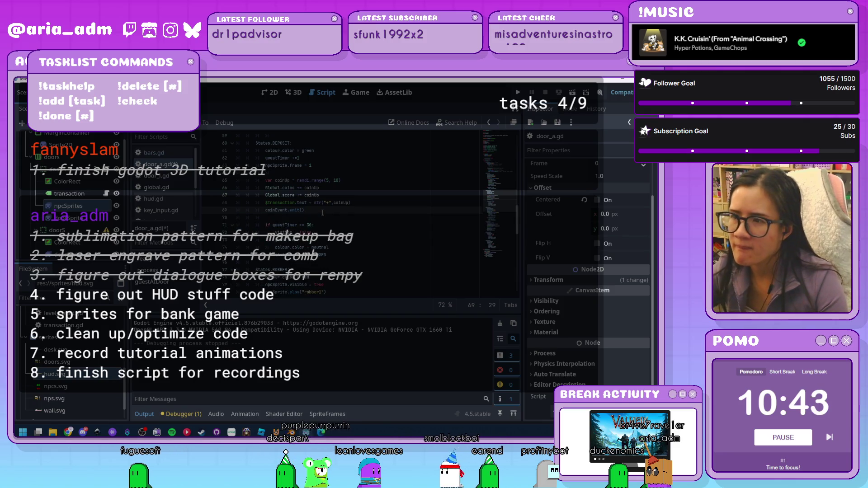
click(520, 92)
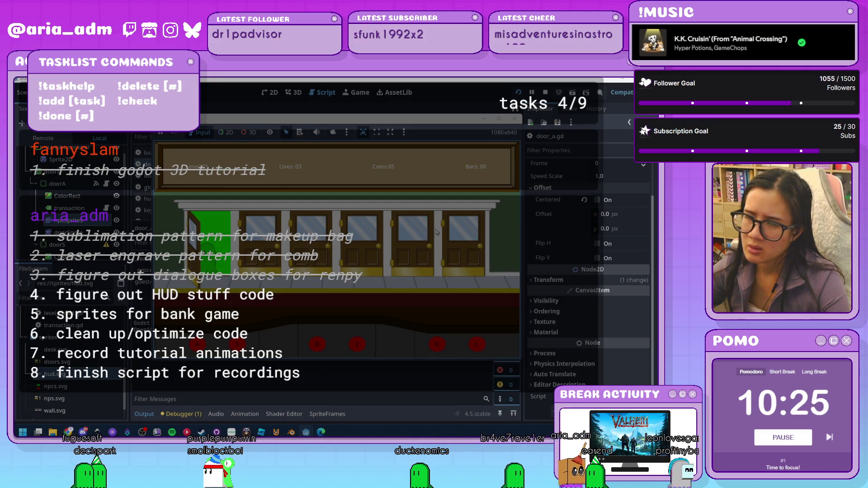
Stop the game and scroll door_a.gd back to its colour variables and _ready function
click(514, 119)
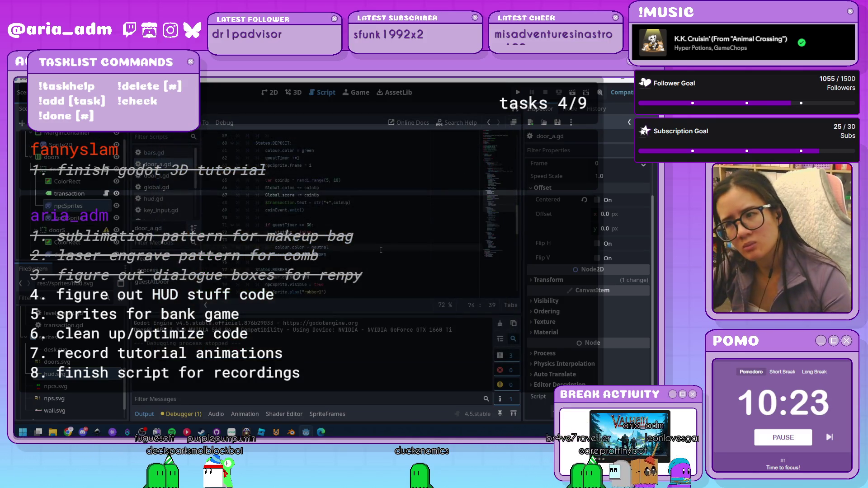
scroll(377, 268, up, 3)
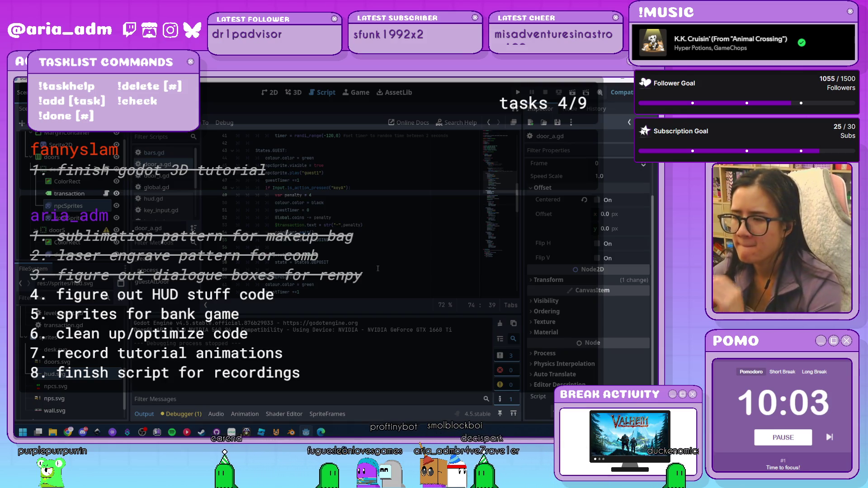
scroll(378, 269, down, 15)
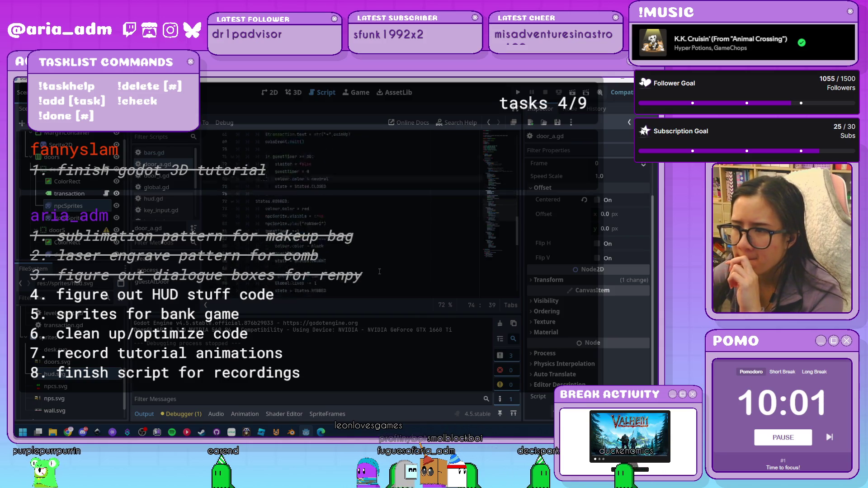
scroll(379, 272, down, 3)
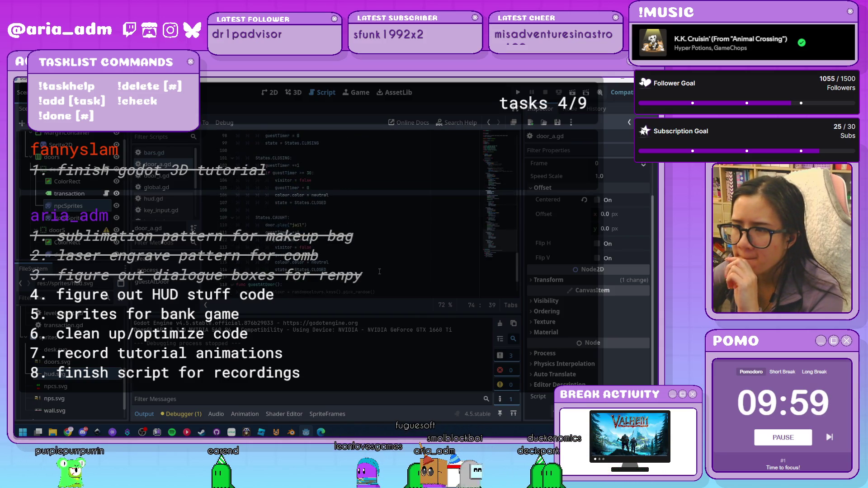
scroll(379, 272, up, 12)
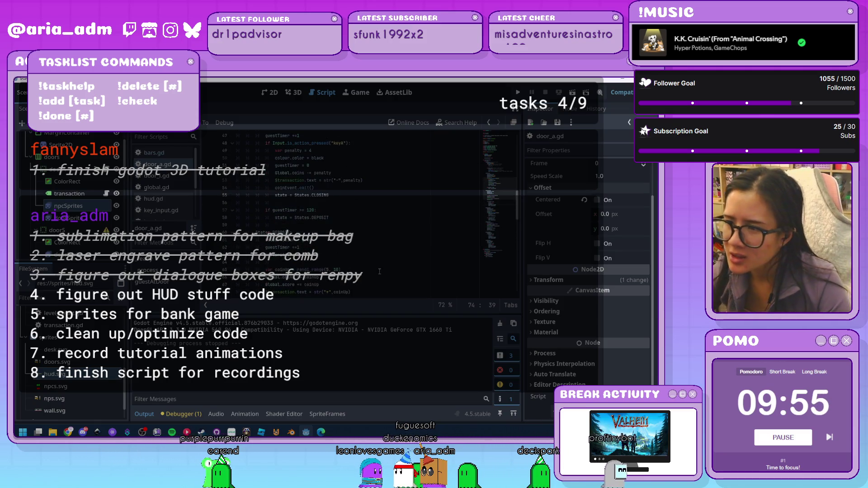
scroll(380, 271, up, 16)
scroll(379, 271, up, 5)
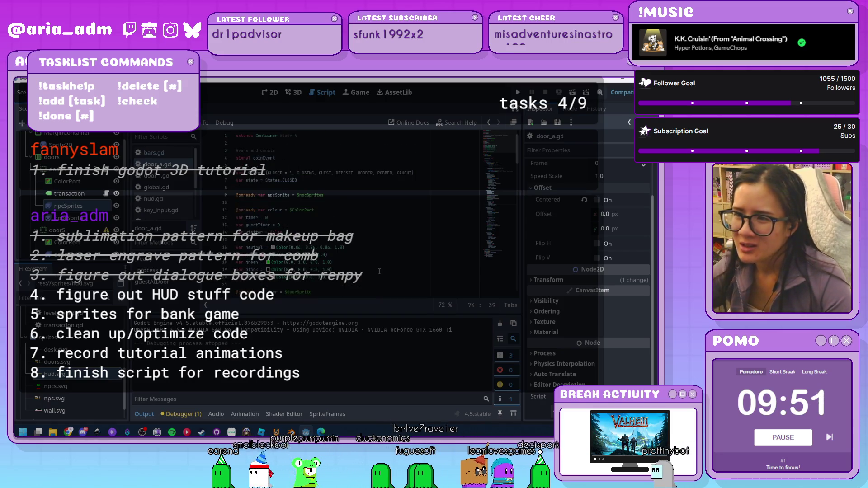
scroll(380, 272, down, 5)
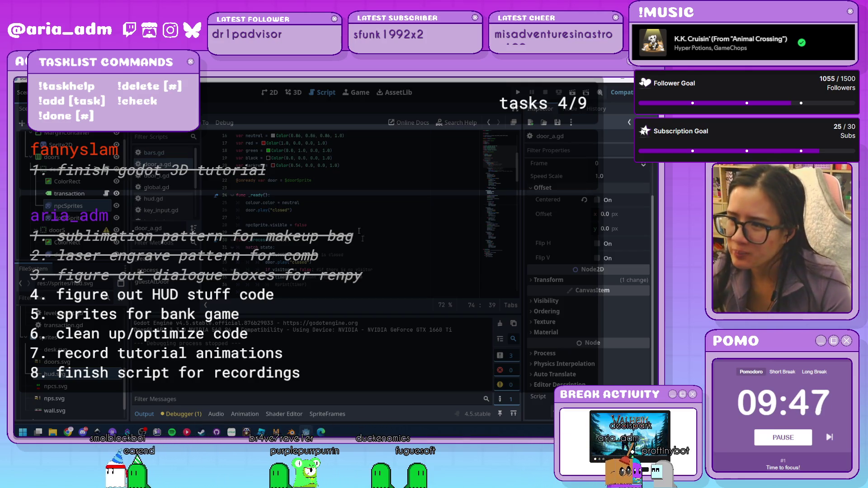
drag(301, 203, 272, 195)
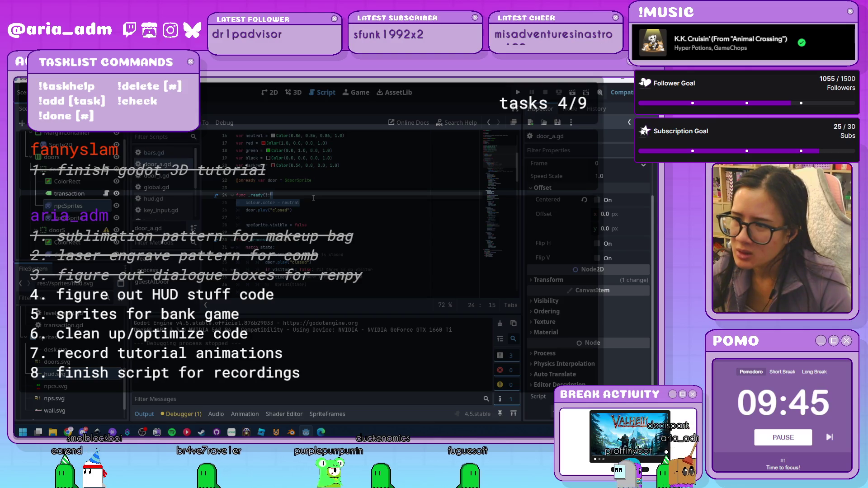
key(Right)
scroll(333, 217, down, 1)
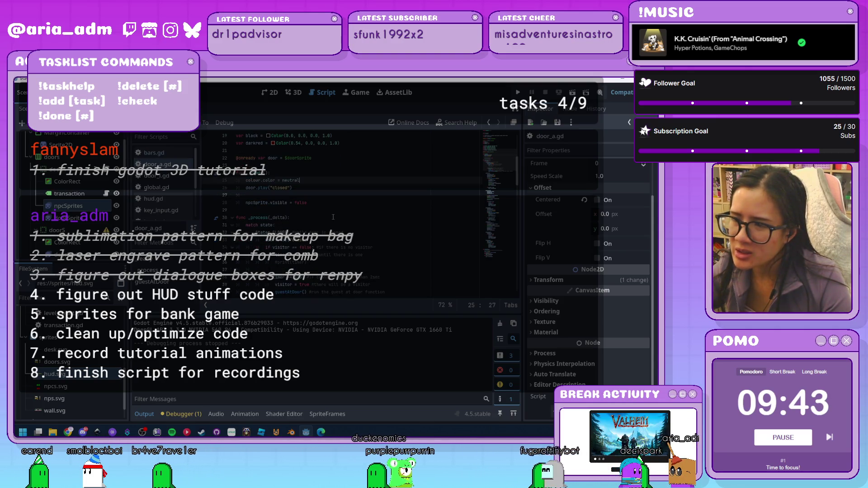
scroll(333, 217, down, 3)
scroll(333, 217, up, 6)
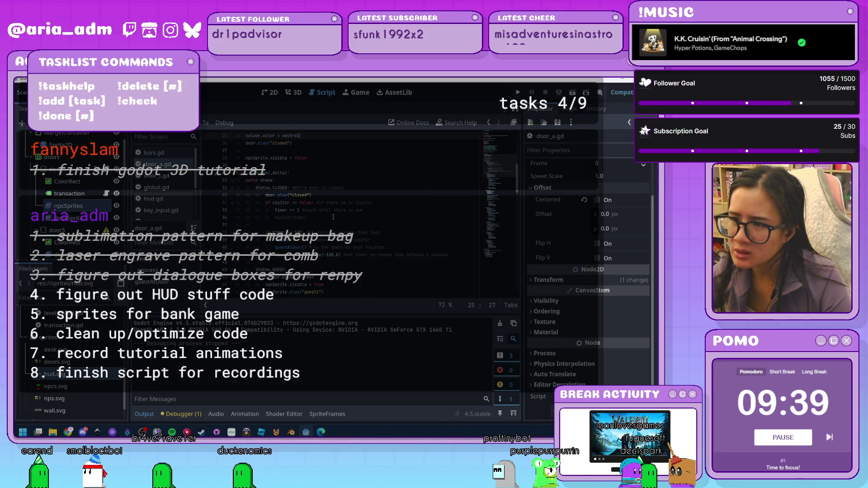
scroll(334, 217, down, 3)
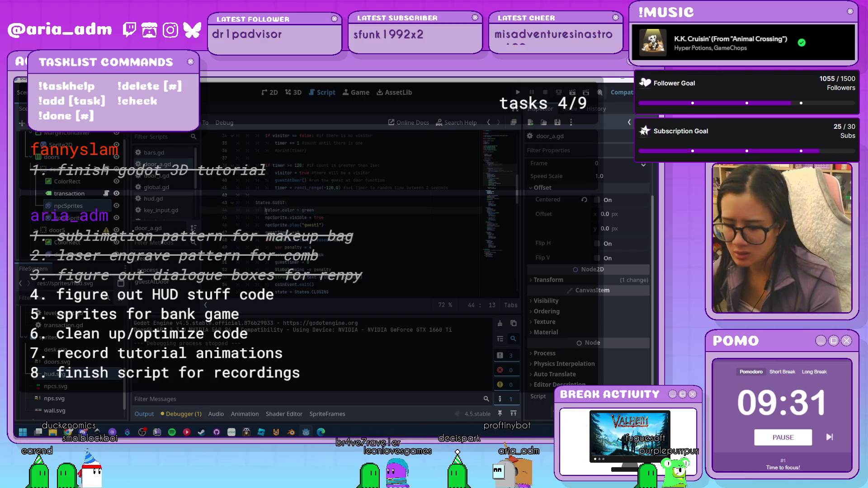
scroll(267, 211, up, 3)
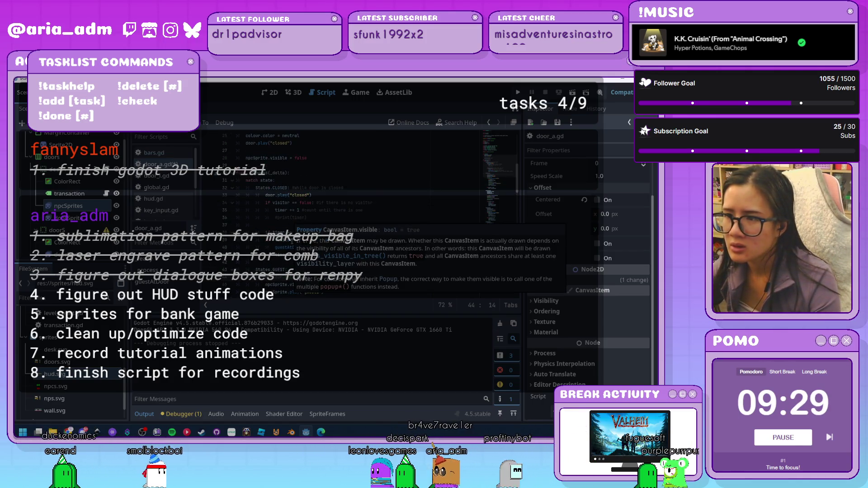
scroll(261, 202, up, 3)
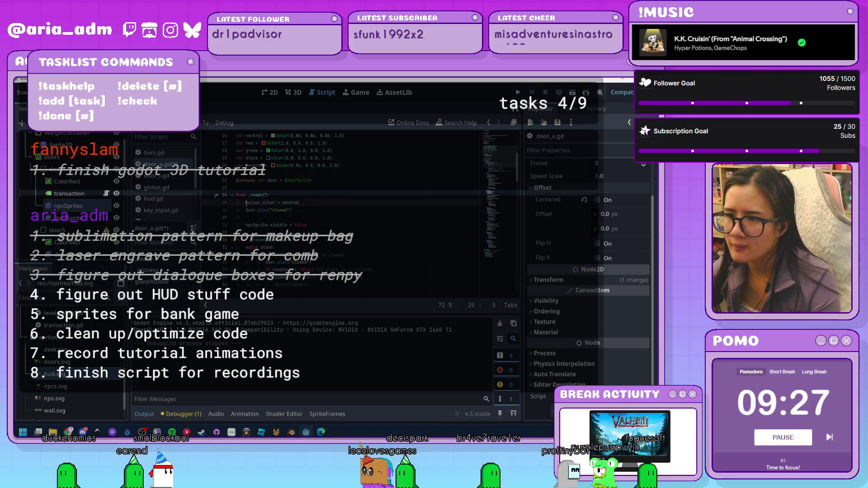
scroll(267, 212, down, 10)
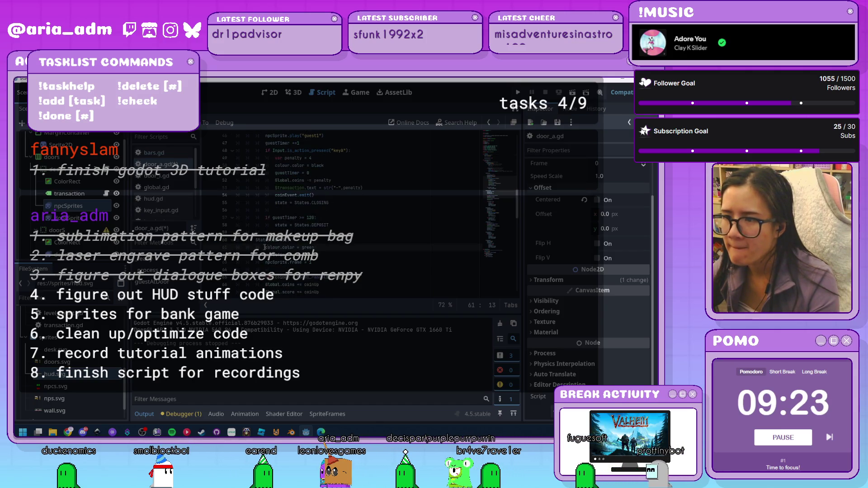
Scroll through door_a.gd's state code and place the caret in the ROBBED state
scroll(265, 247, down, 6)
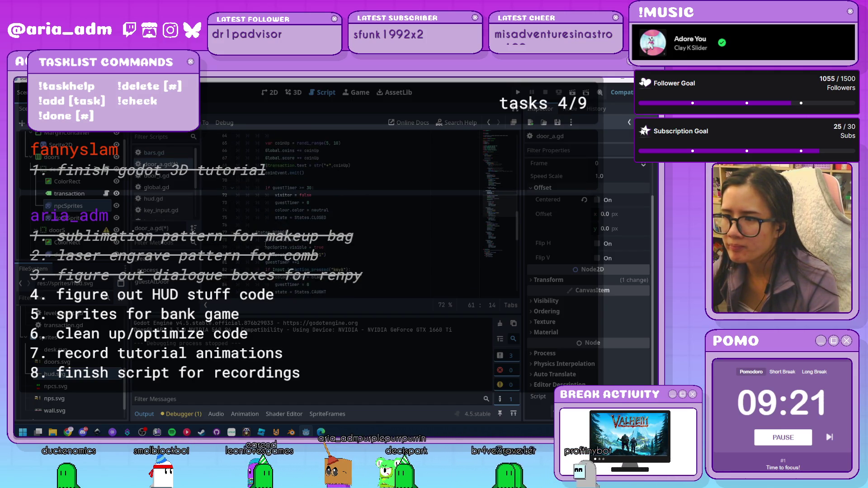
scroll(266, 244, down, 4)
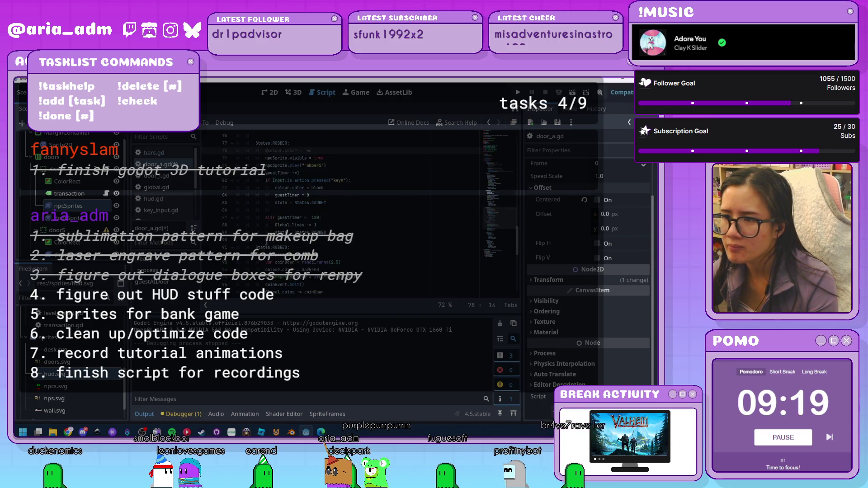
scroll(266, 244, down, 1)
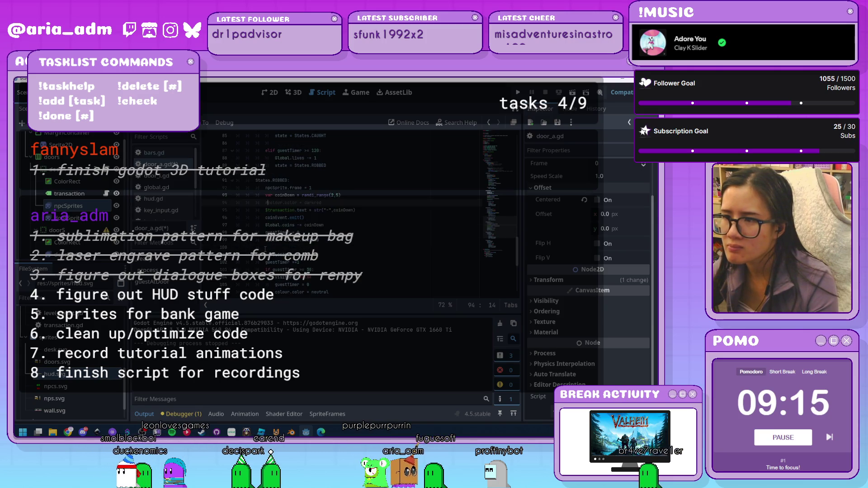
scroll(265, 247, down, 3)
scroll(264, 246, down, 1)
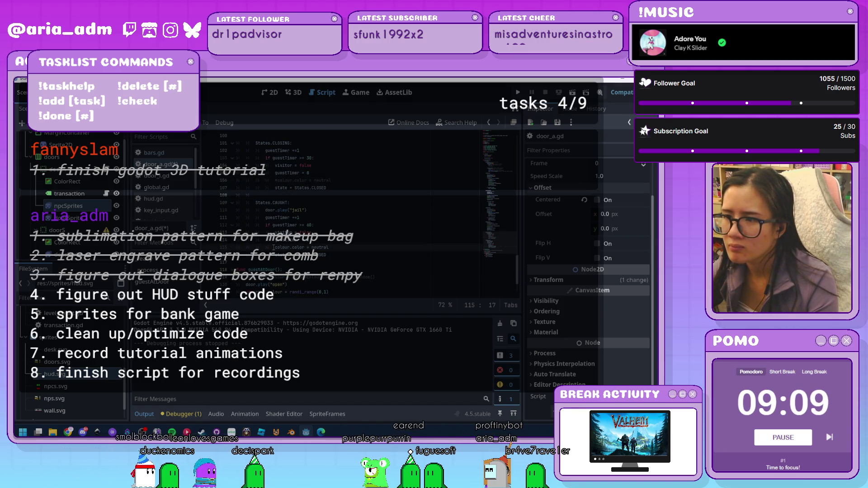
scroll(327, 255, up, 5)
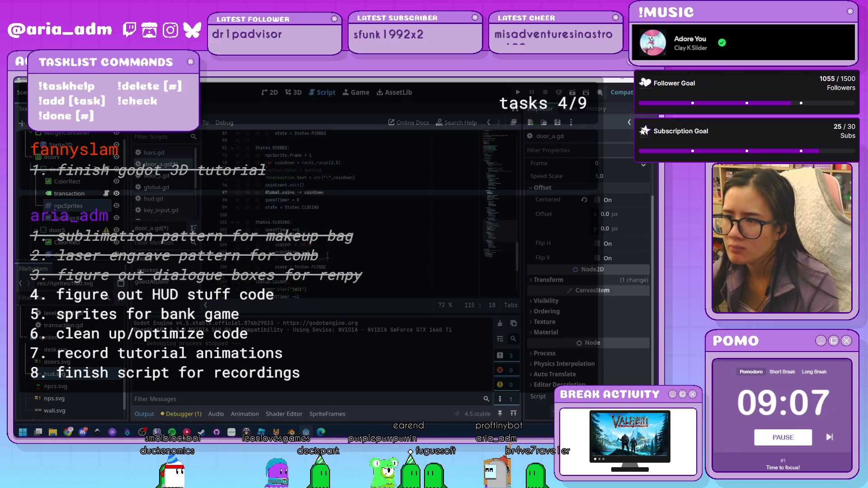
scroll(324, 240, down, 1)
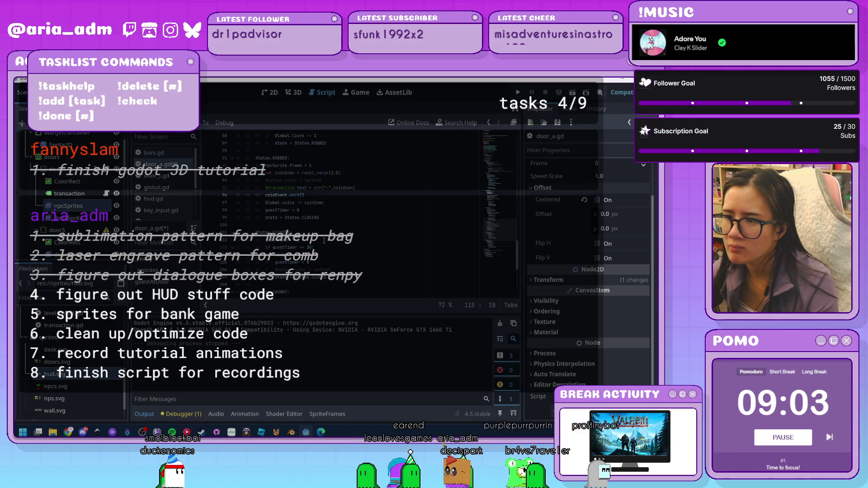
scroll(324, 241, up, 1)
click(324, 241)
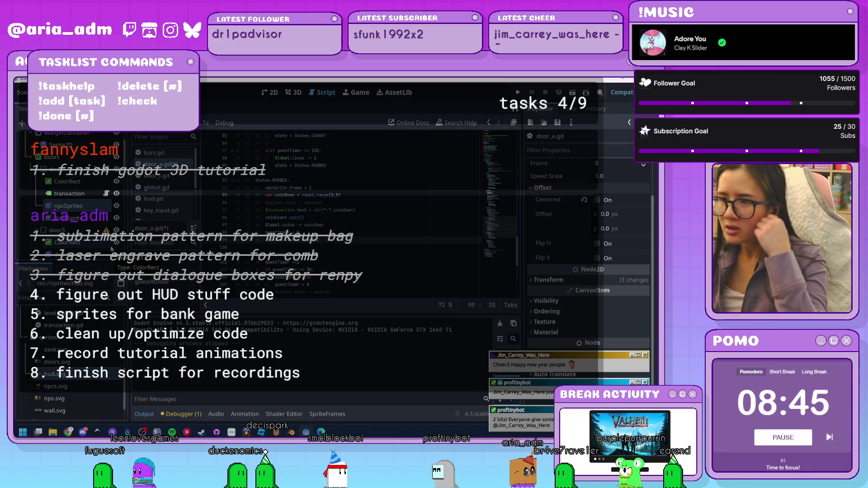
scroll(354, 246, up, 2)
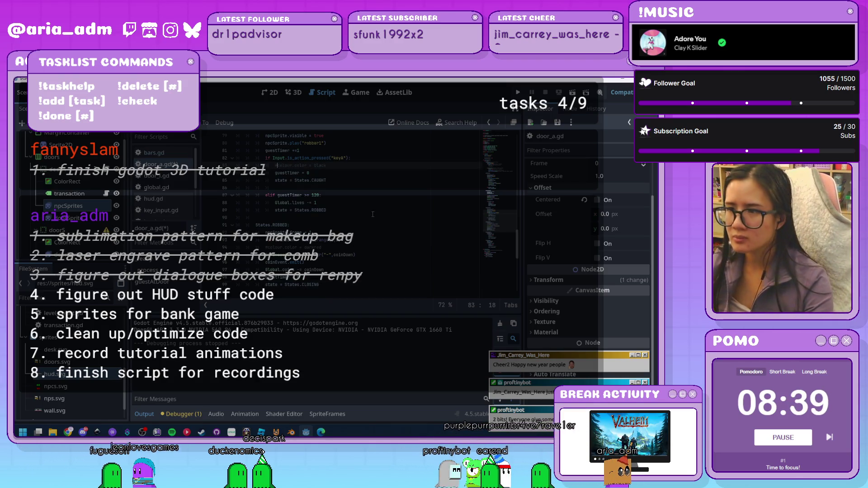
scroll(372, 214, up, 4)
scroll(373, 214, up, 2)
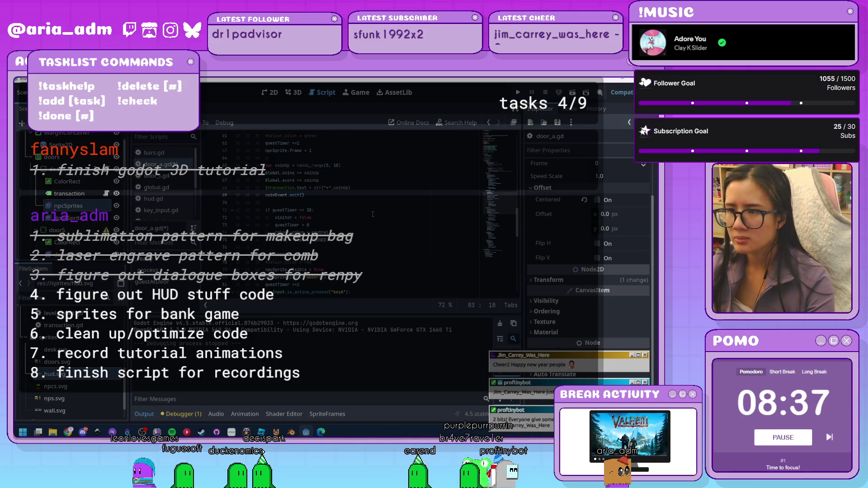
Add an 'n' on line 74, then navigate back to the top of the script
click(273, 231)
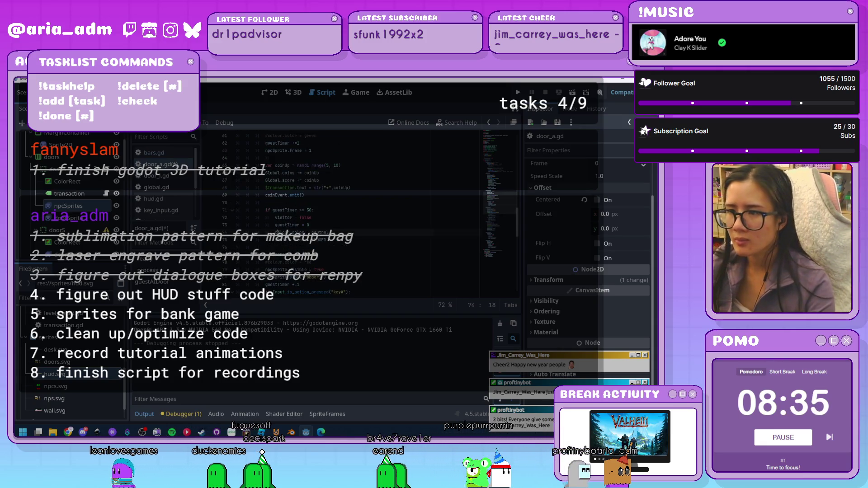
text(n)
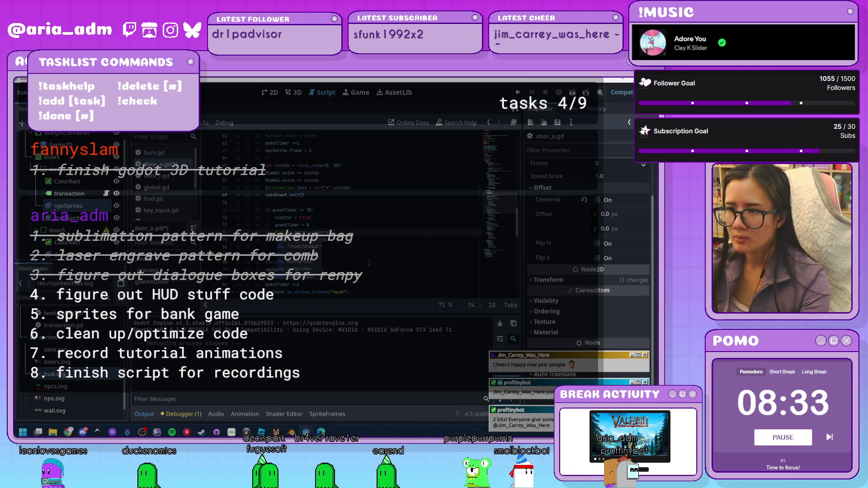
scroll(369, 262, up, 2)
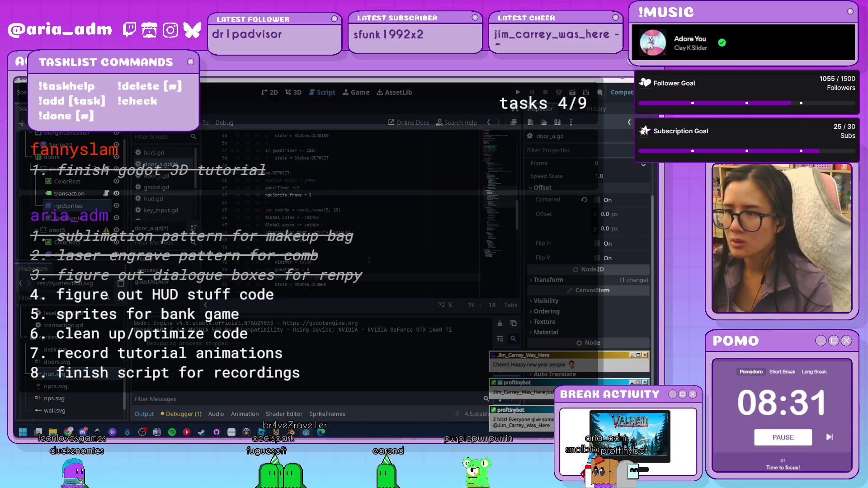
scroll(368, 261, up, 7)
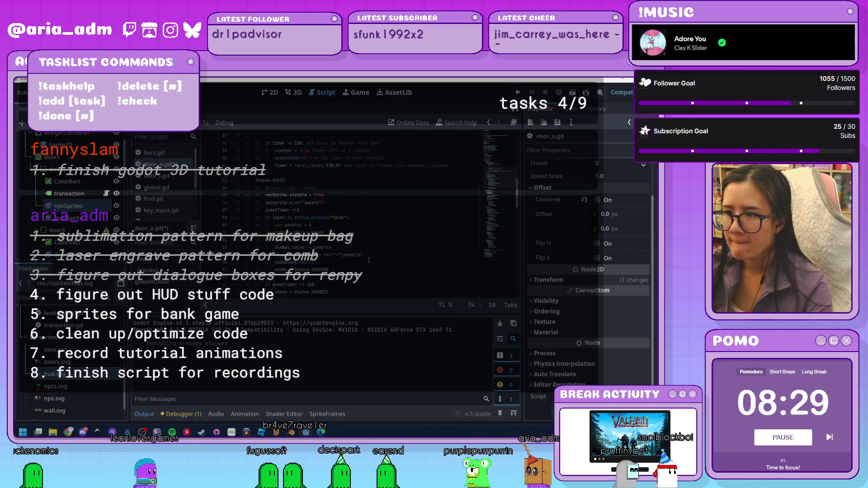
scroll(369, 260, down, 1)
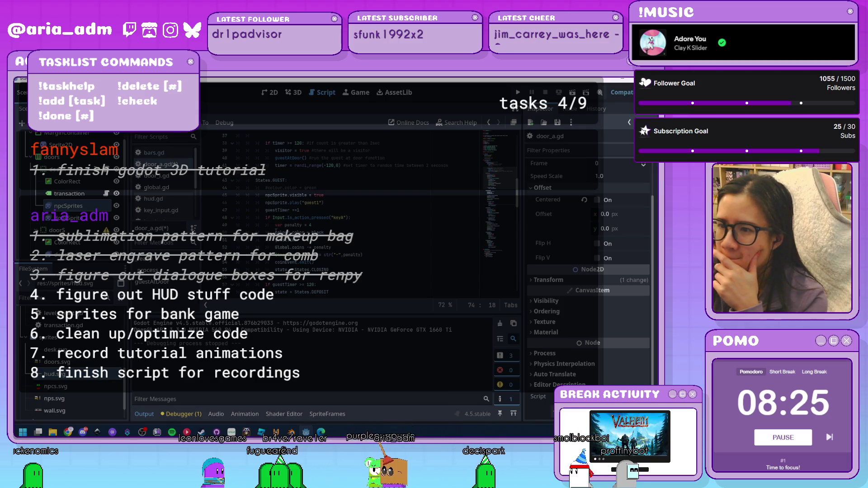
scroll(299, 243, up, 3)
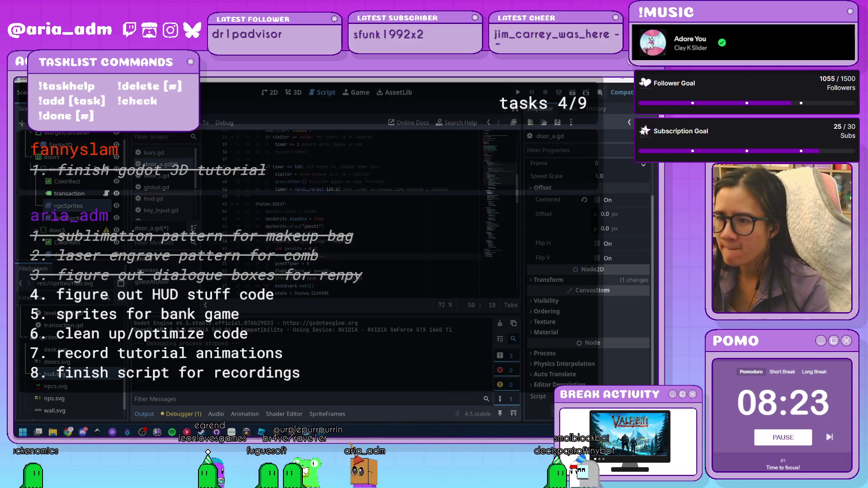
scroll(315, 248, up, 6)
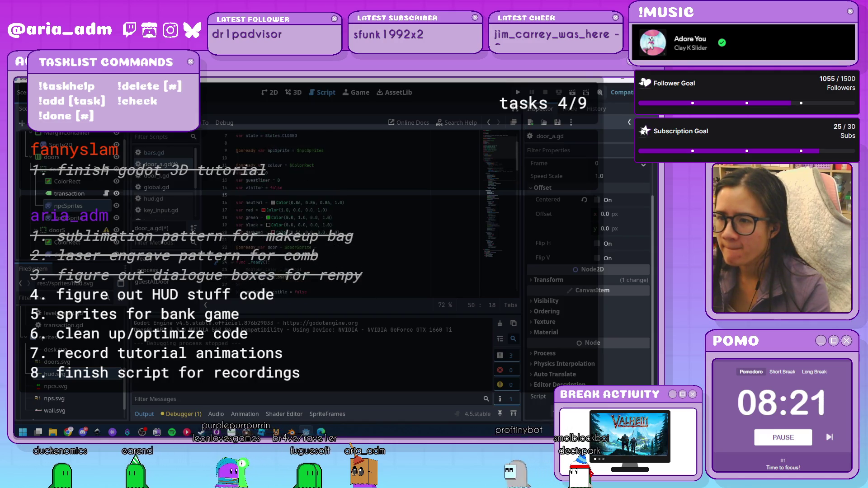
scroll(315, 248, down, 1)
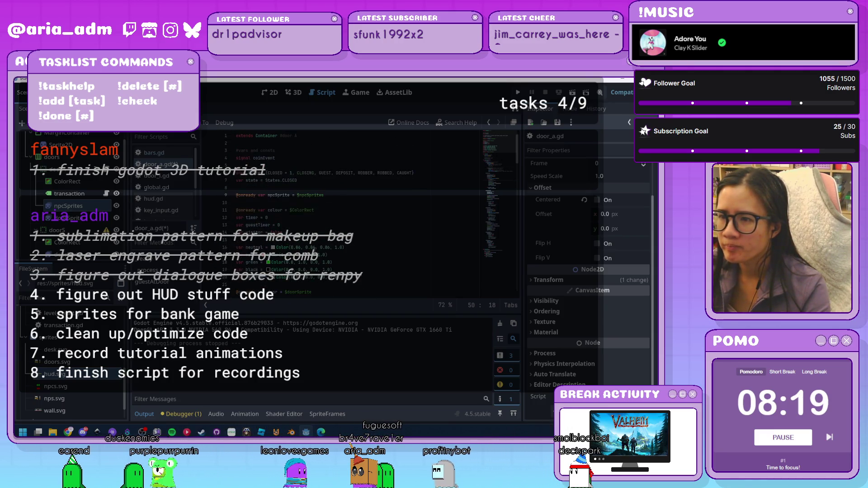
scroll(315, 249, up, 4)
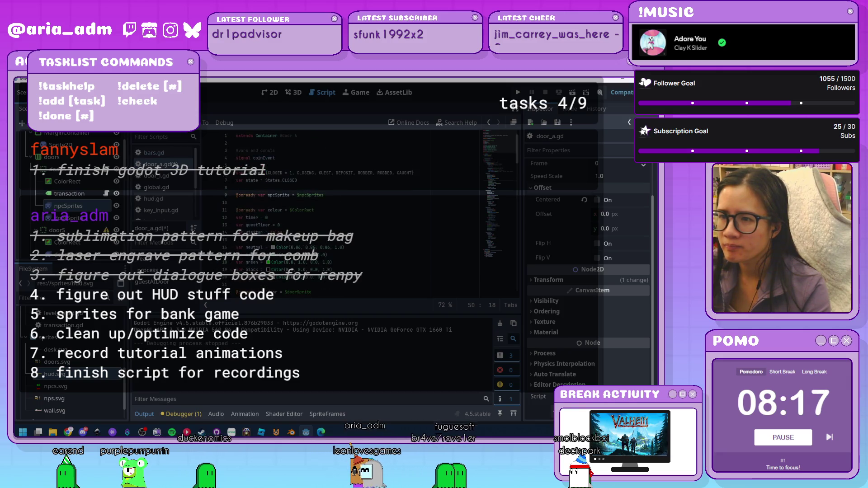
click(357, 203)
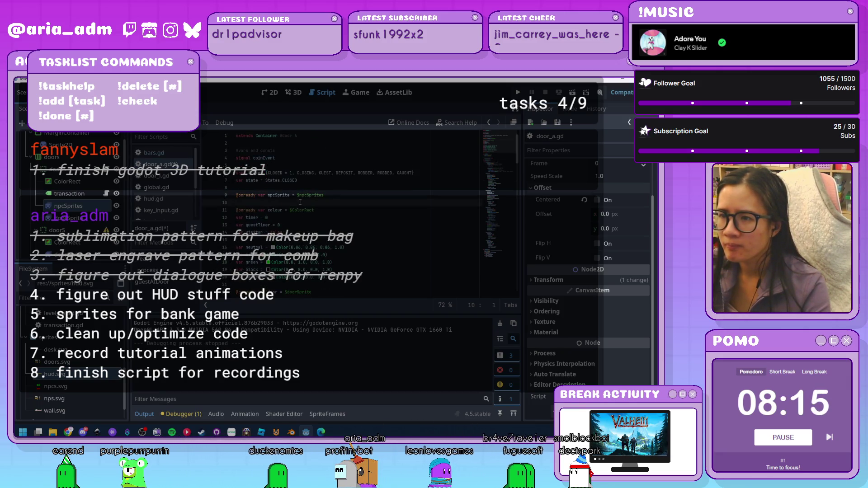
scroll(367, 231, down, 4)
scroll(367, 231, down, 4)
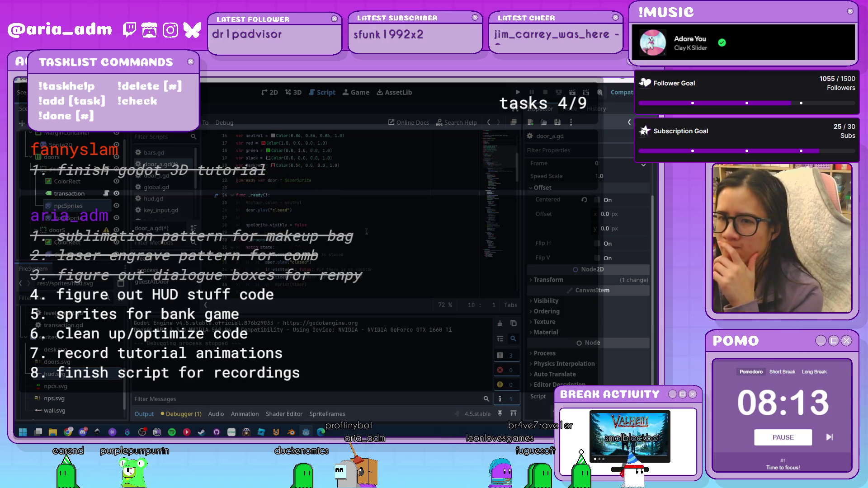
scroll(367, 231, down, 15)
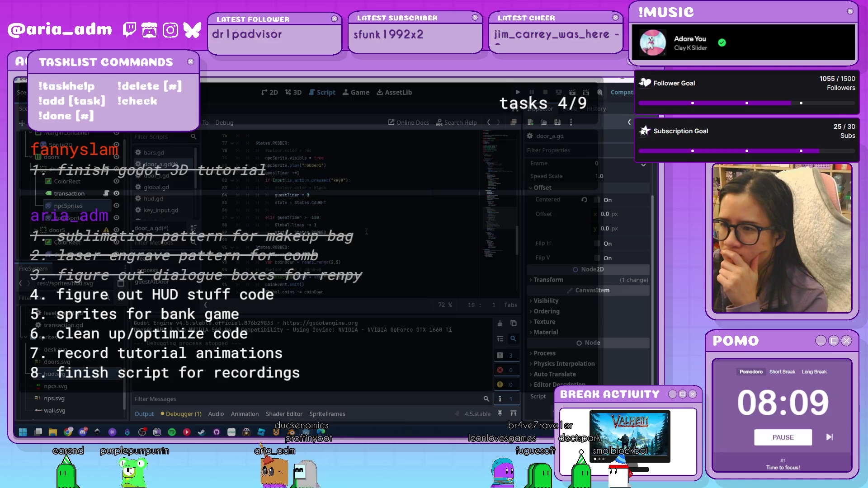
scroll(366, 231, down, 8)
scroll(366, 232, down, 2)
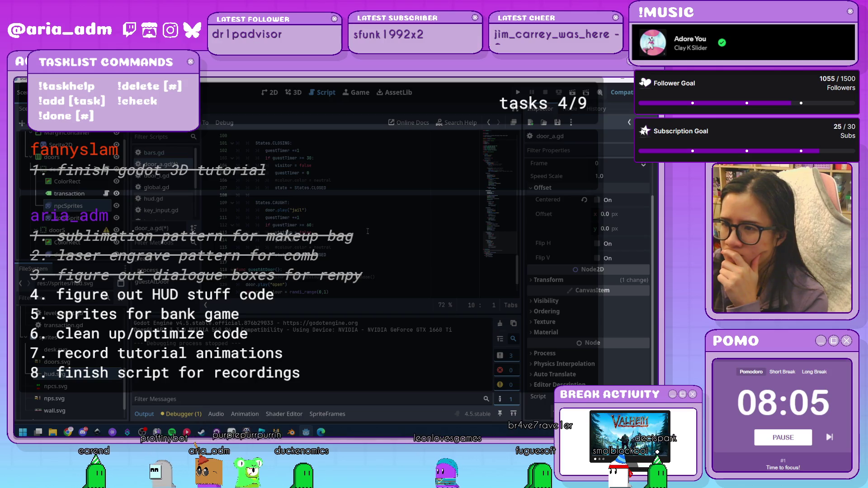
scroll(489, 244, up, 4)
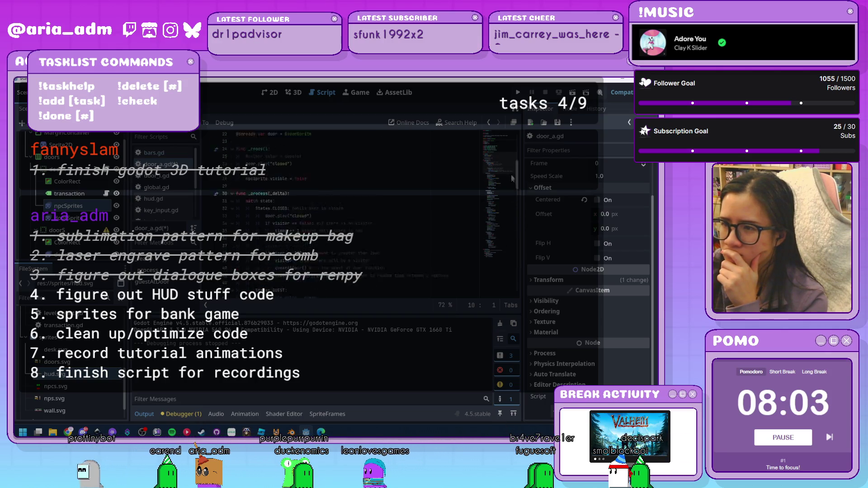
click(483, 145)
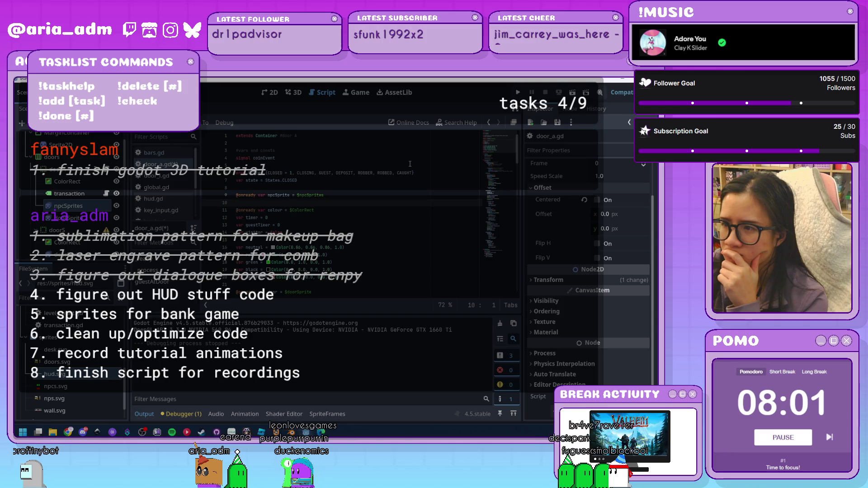
scroll(406, 193, down, 20)
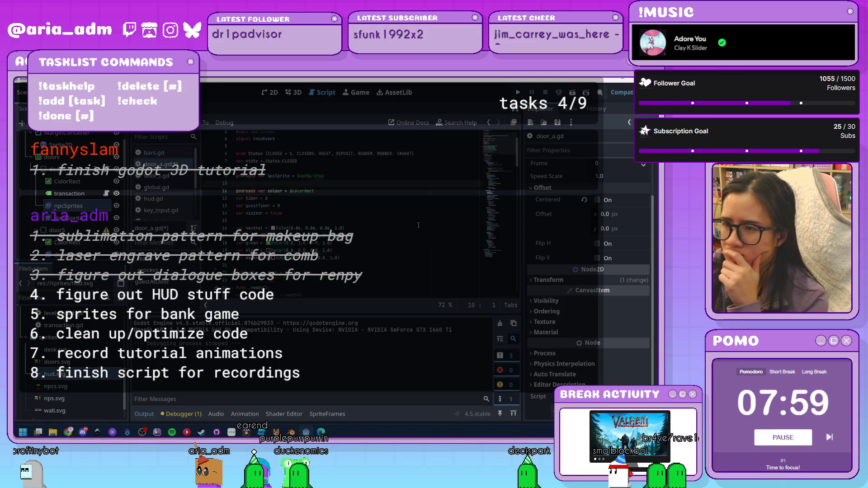
scroll(418, 225, up, 7)
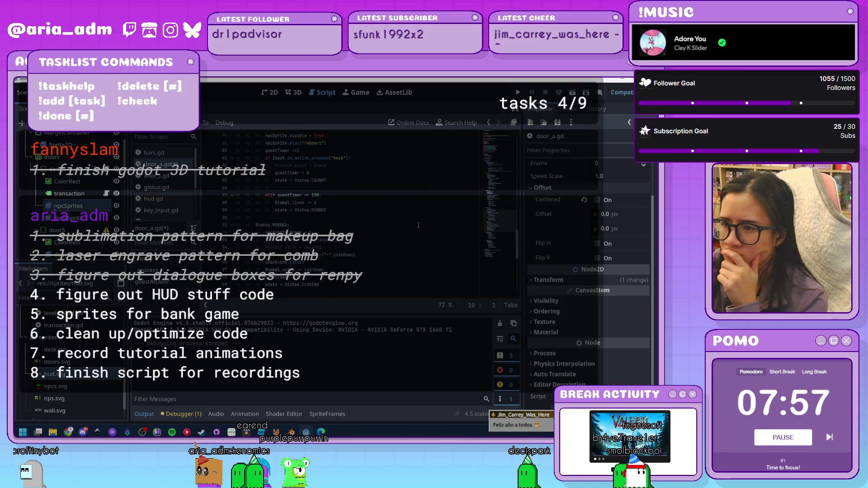
scroll(418, 224, up, 16)
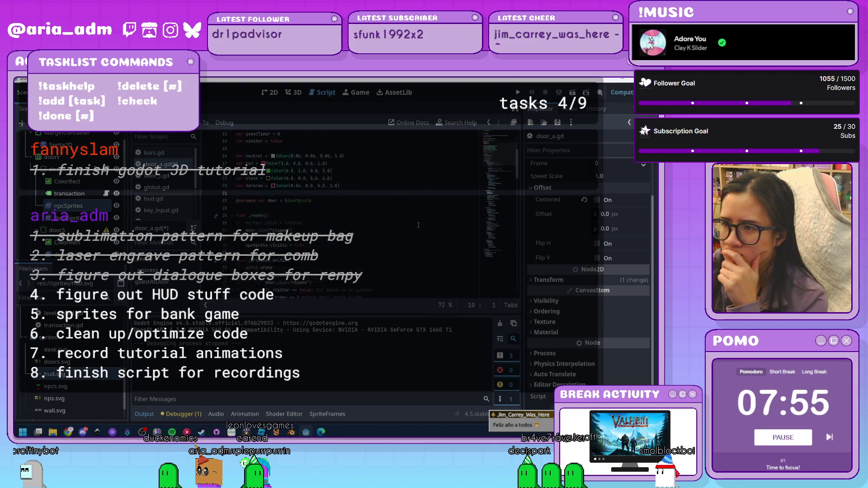
Select CLOSING in the States enum on line 6 to relocate it after CAUGHT
drag(319, 173, 297, 173)
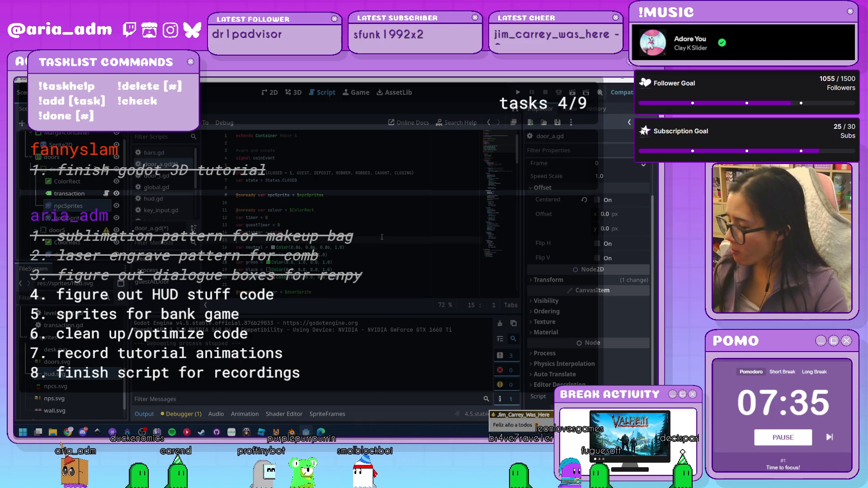
scroll(382, 237, down, 3)
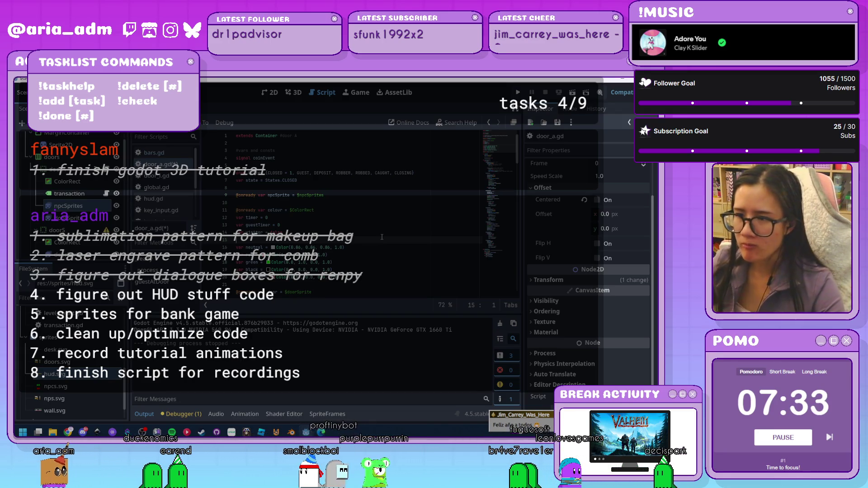
scroll(354, 231, down, 4)
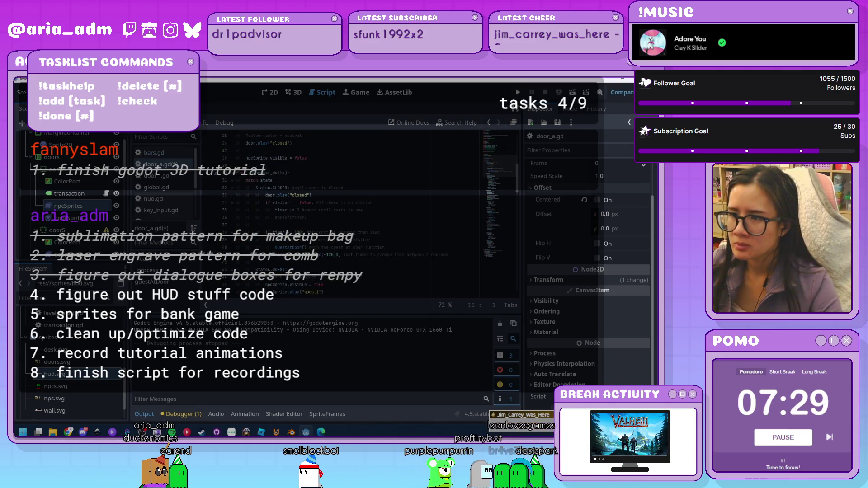
click(347, 263)
scroll(347, 262, down, 10)
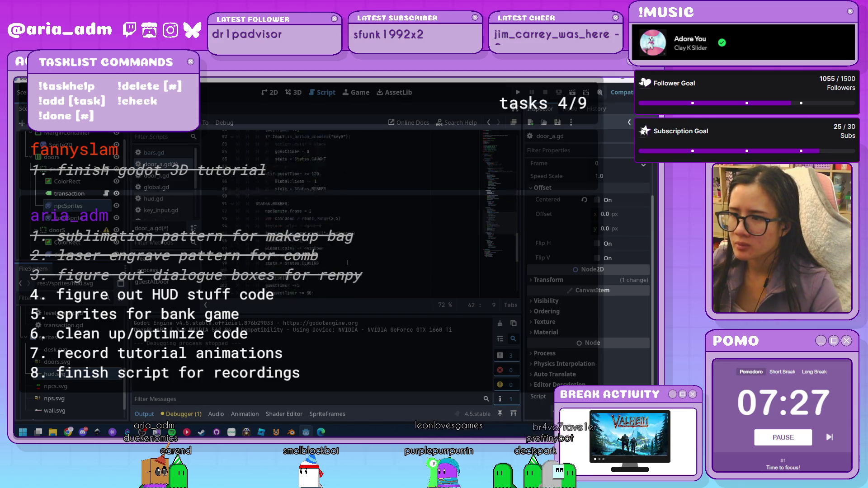
scroll(347, 262, down, 8)
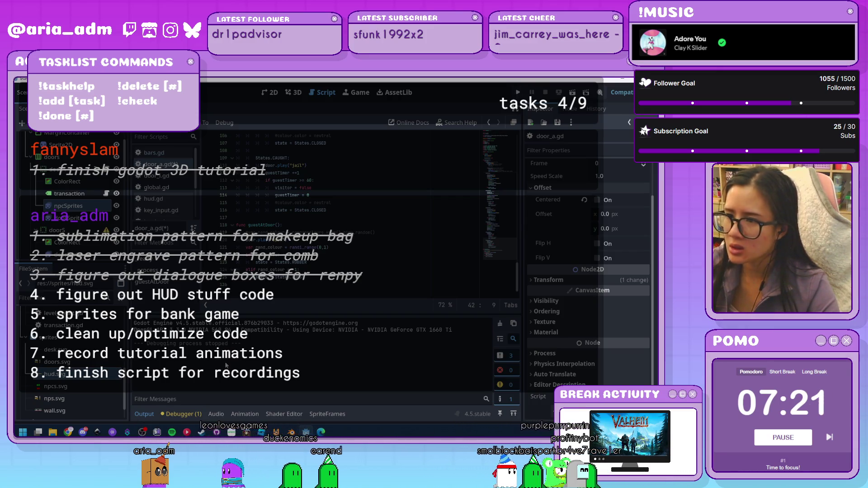
Hide the Output panel, run the game, open and close the first door, then stop it
key(ctrl+j)
click(518, 92)
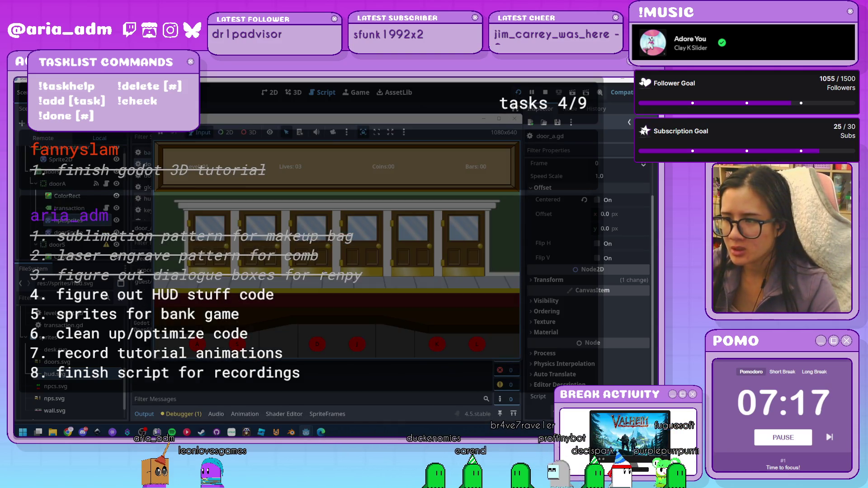
click(224, 234)
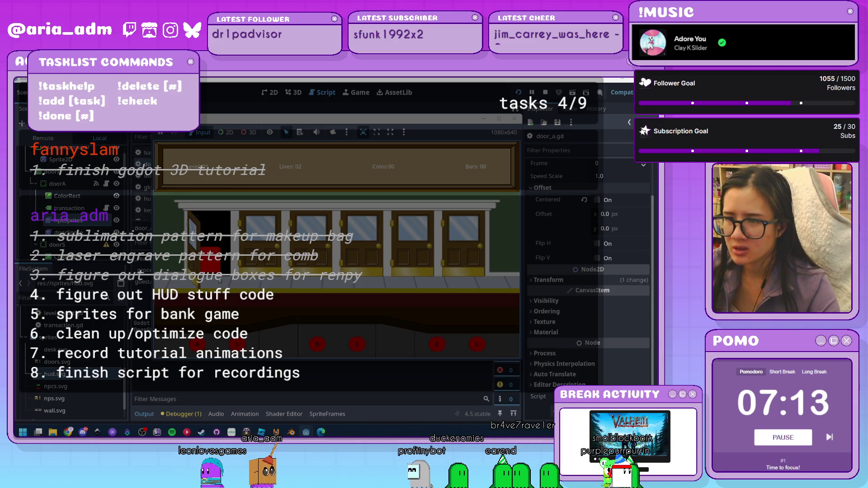
click(214, 261)
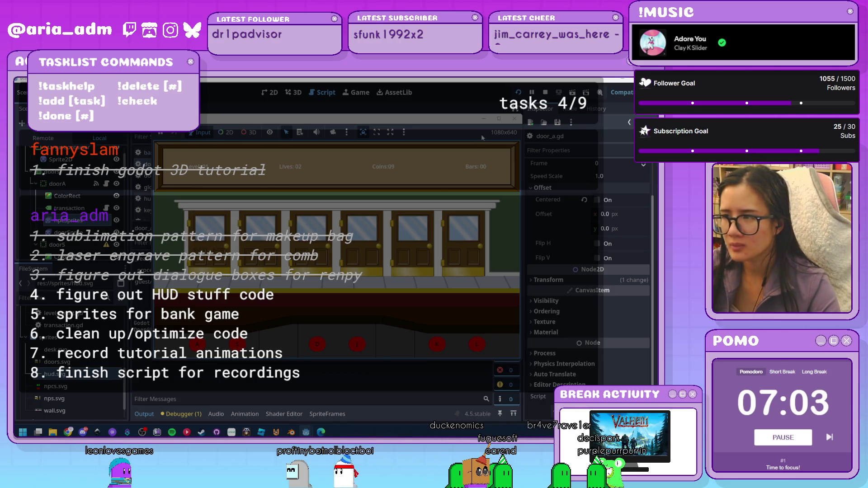
click(514, 119)
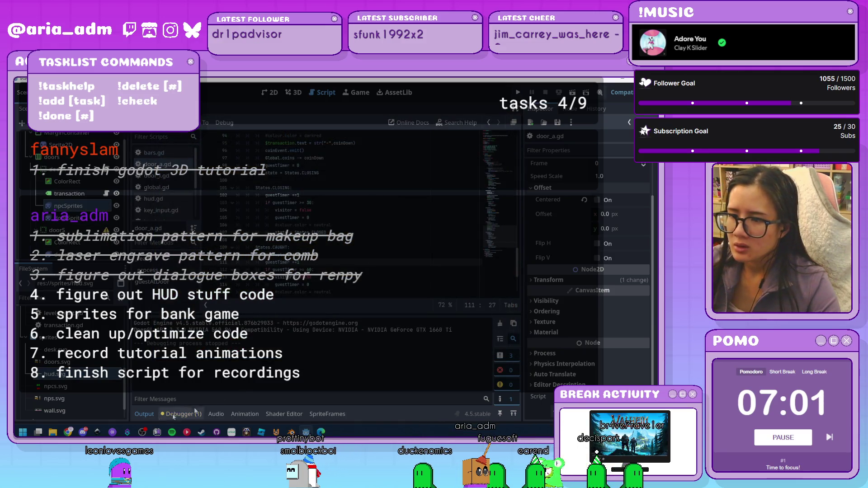
click(196, 410)
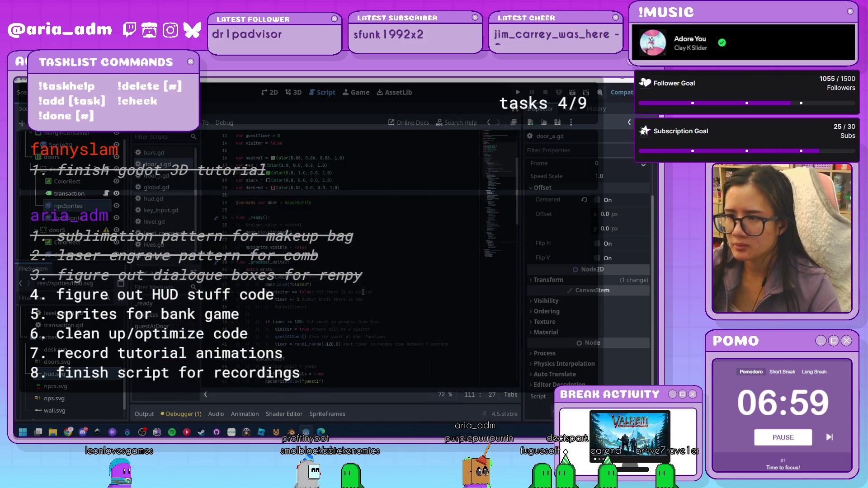
scroll(363, 292, up, 4)
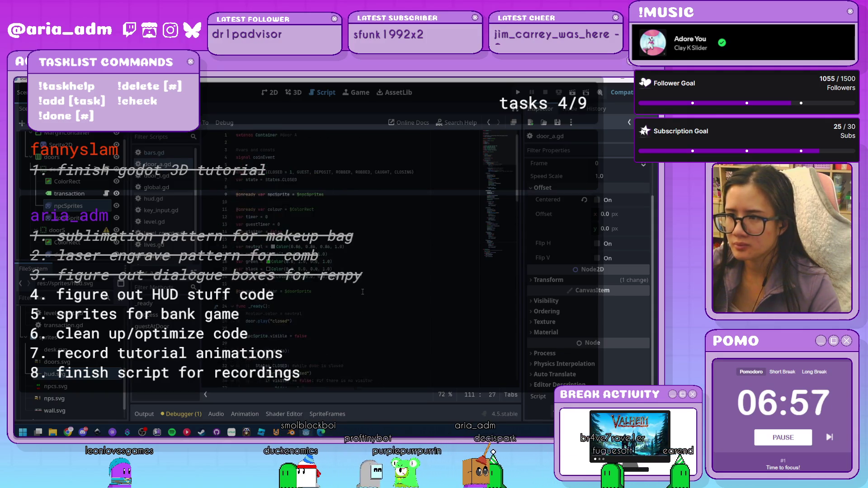
scroll(363, 292, down, 5)
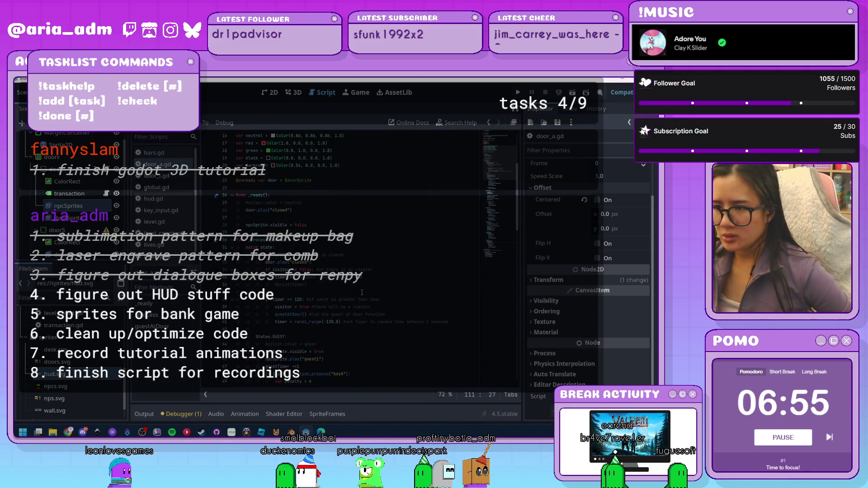
scroll(361, 292, down, 7)
drag(518, 211, 514, 173)
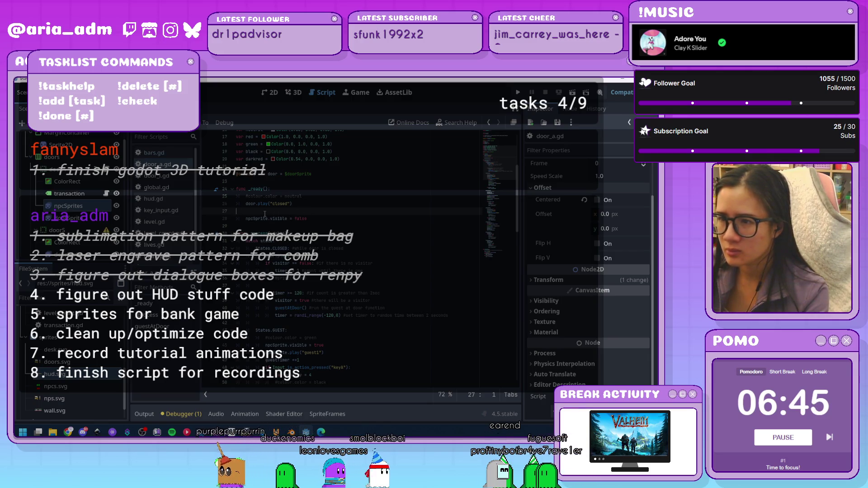
key(BackSpace)
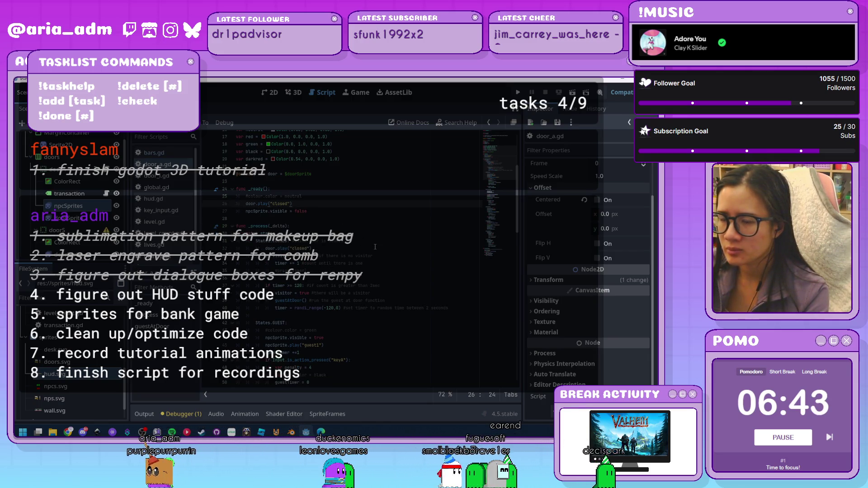
scroll(375, 247, down, 1)
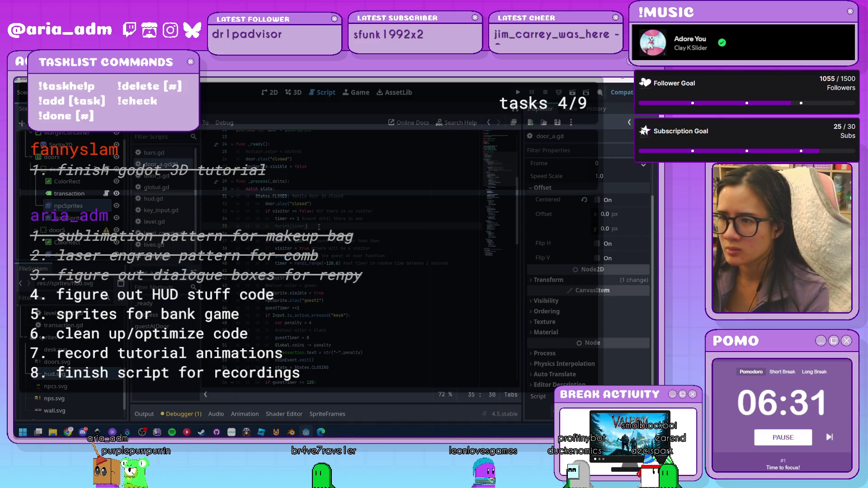
scroll(319, 228, down, 1)
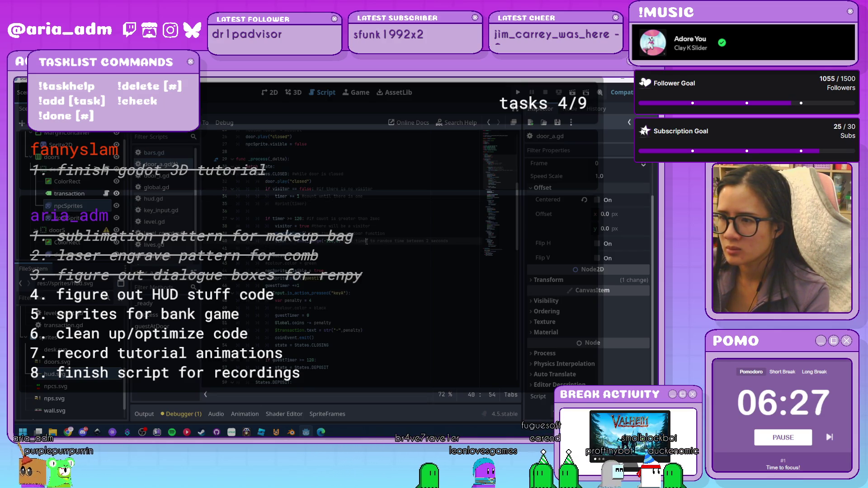
click(344, 249)
scroll(345, 248, down, 1)
click(345, 243)
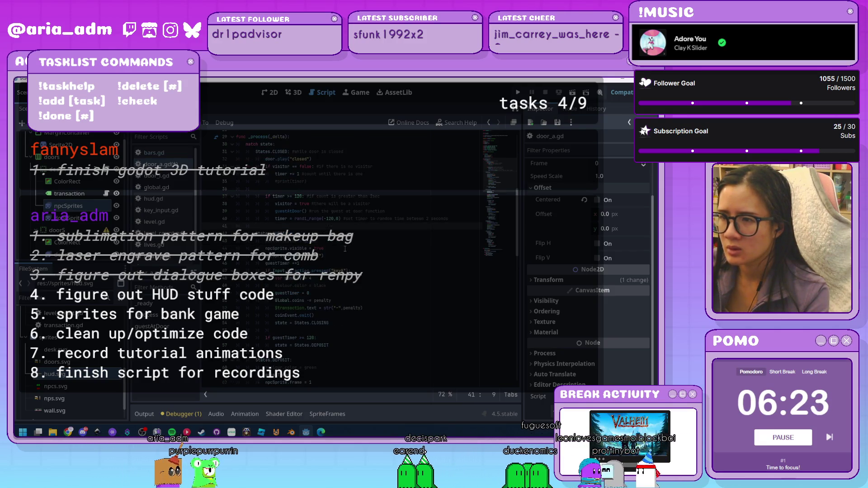
key(Up)
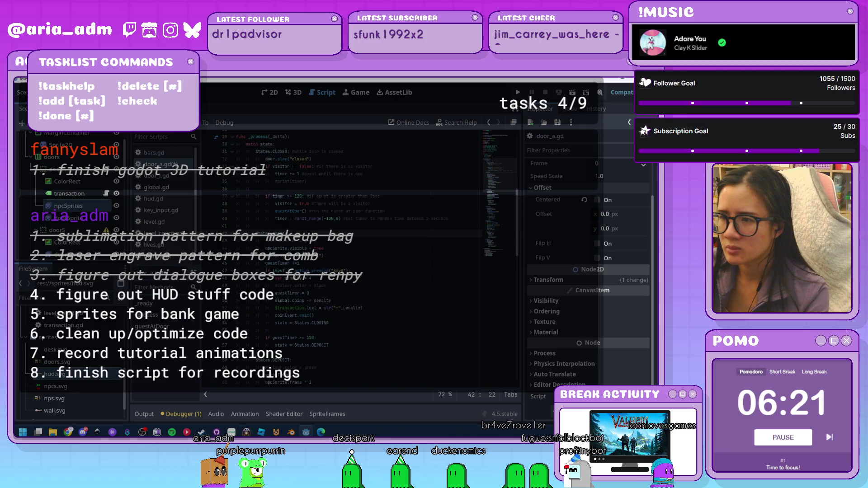
scroll(345, 249, up, 9)
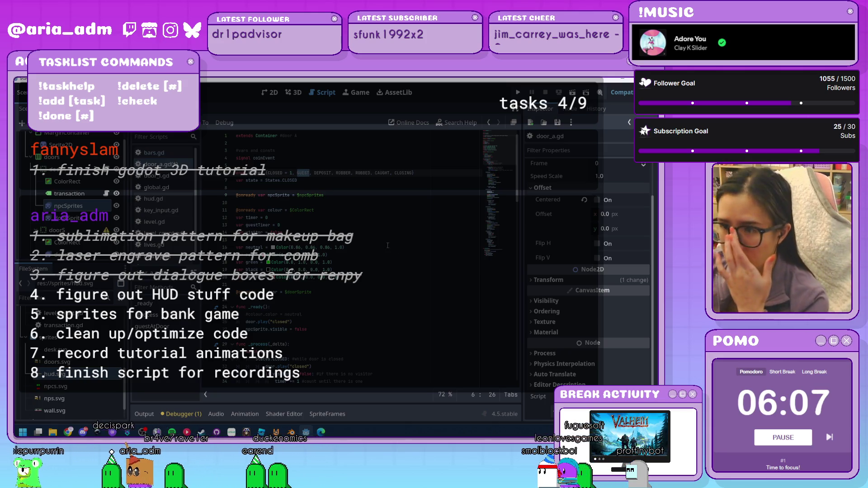
scroll(387, 246, down, 8)
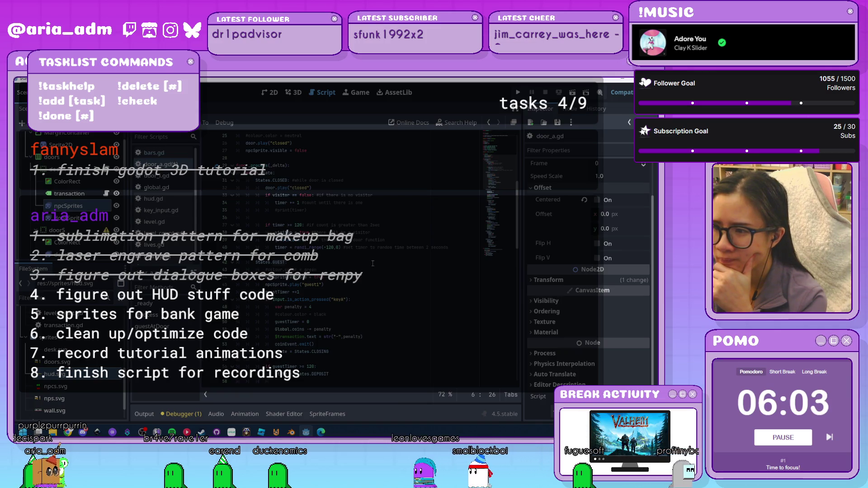
scroll(373, 264, down, 1)
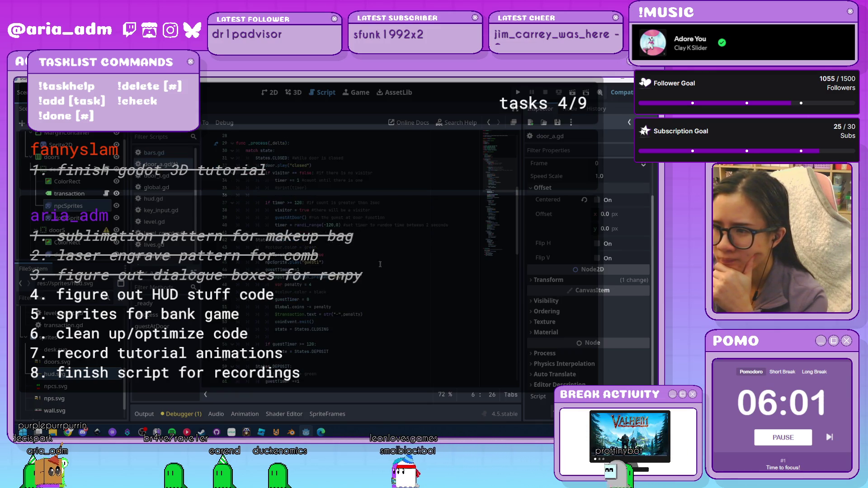
scroll(378, 264, down, 1)
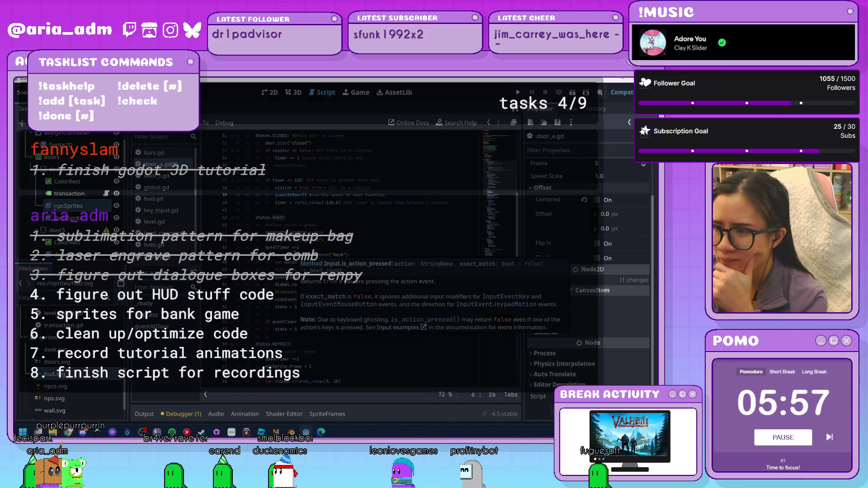
click(324, 232)
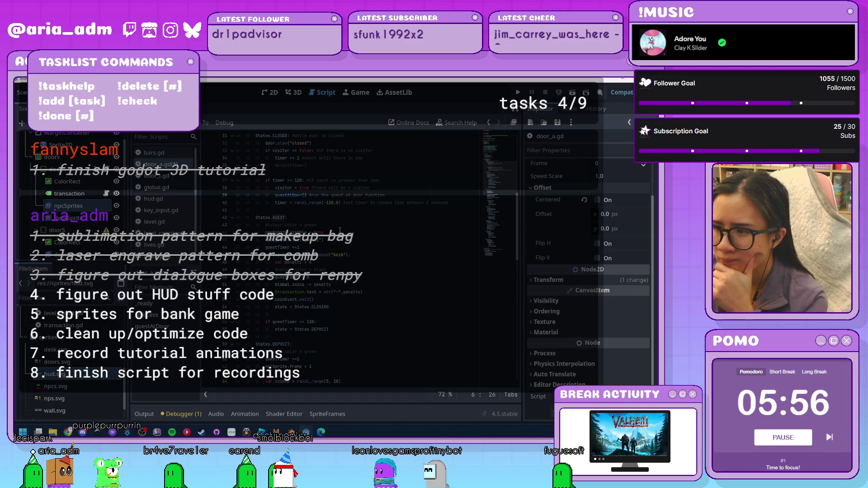
click(373, 253)
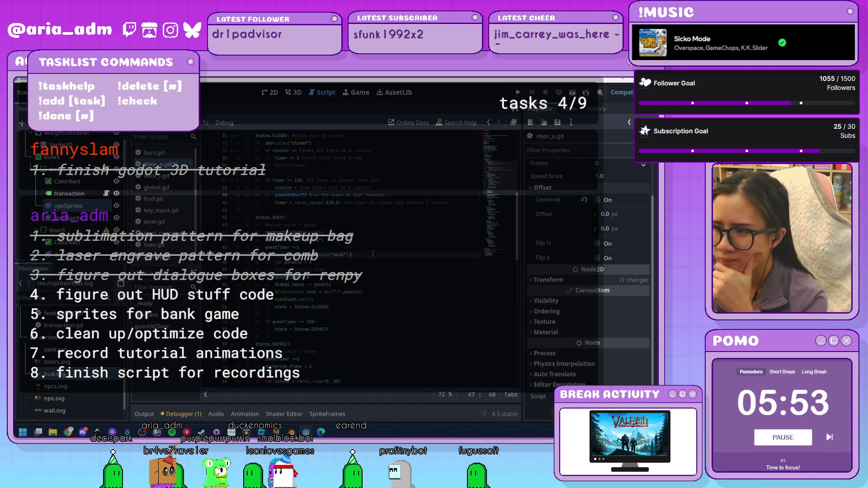
key(ctrl+f)
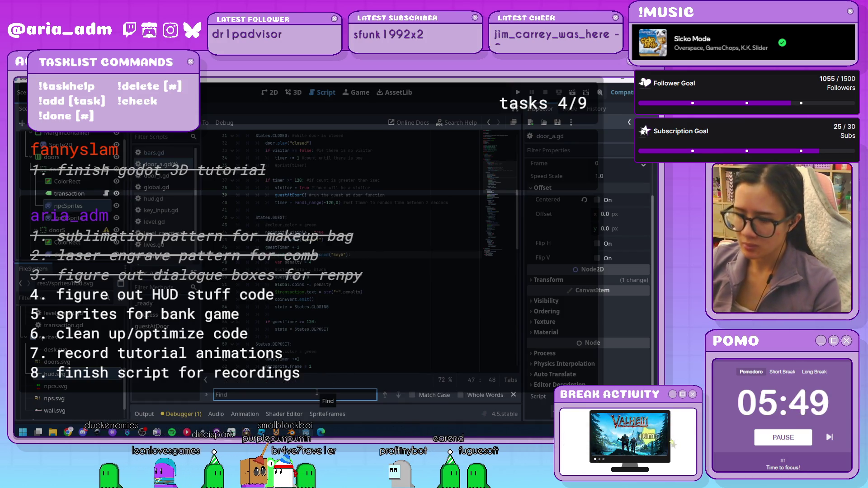
text(guestTimer)
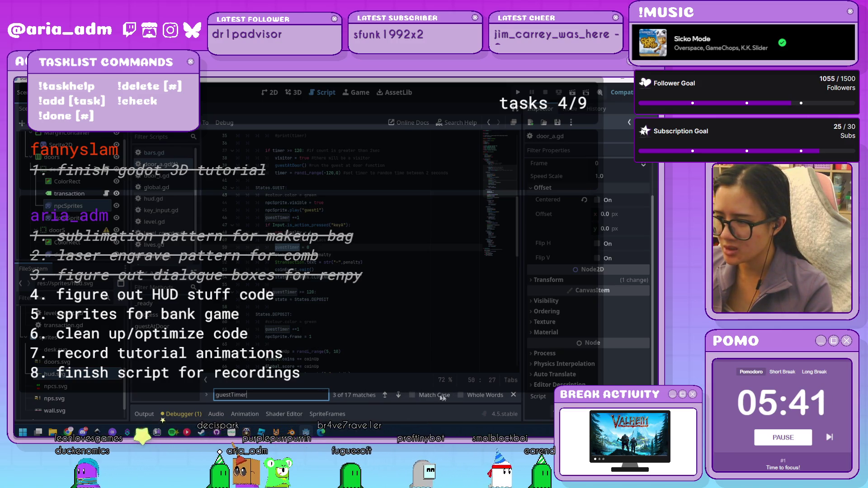
click(513, 395)
click(397, 311)
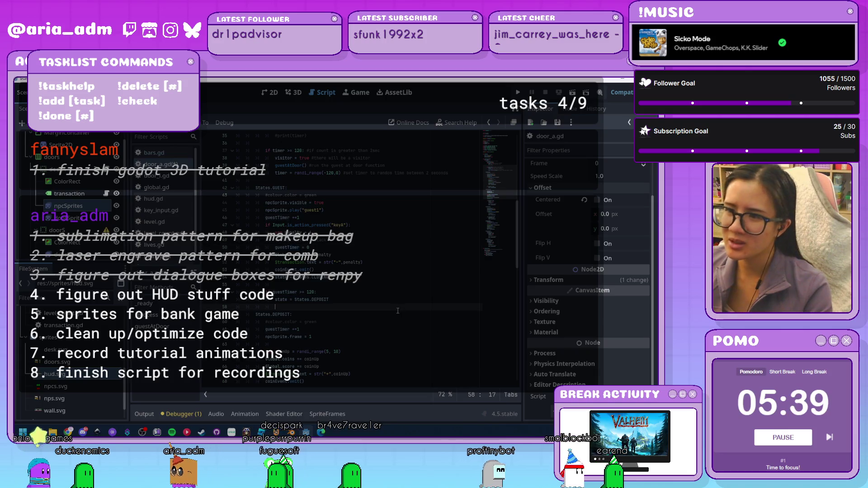
scroll(397, 311, up, 5)
scroll(397, 311, down, 6)
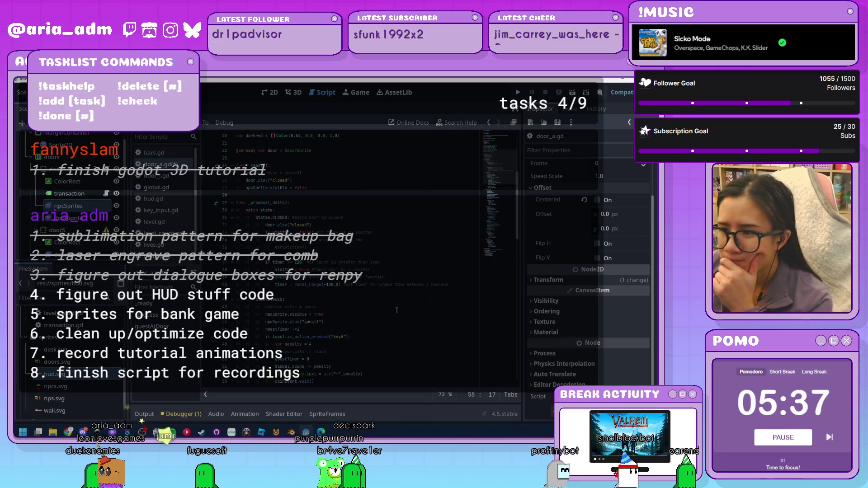
scroll(397, 310, up, 1)
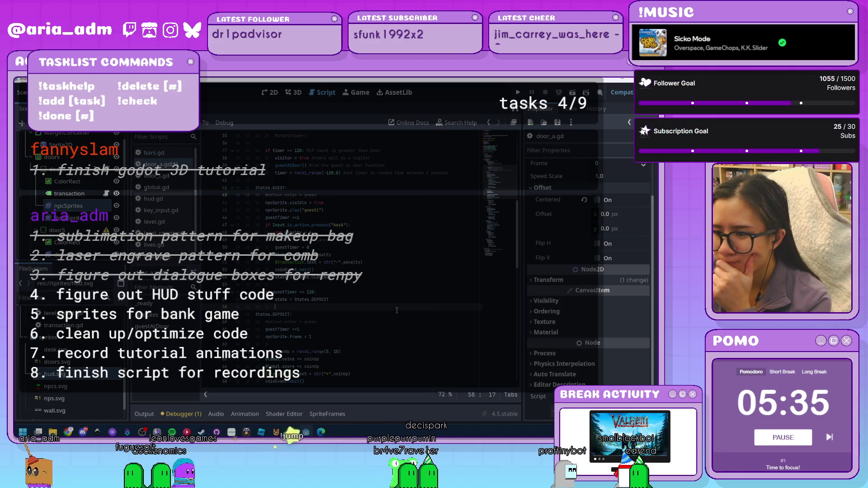
click(292, 270)
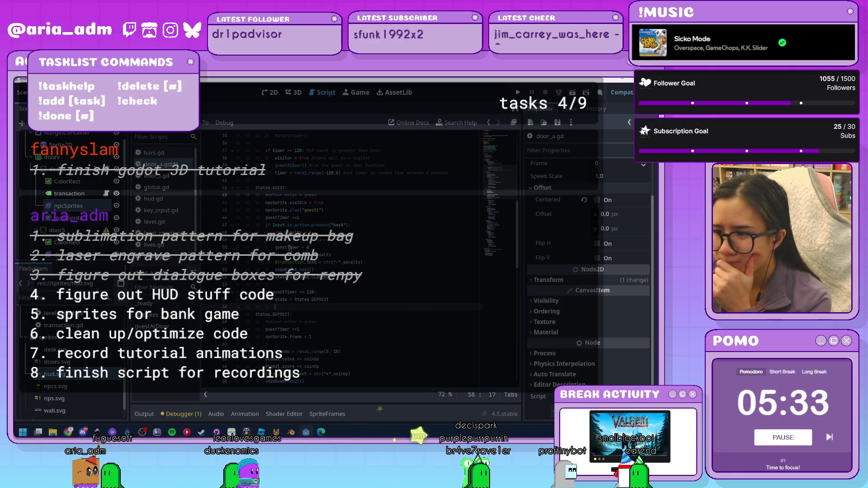
click(325, 285)
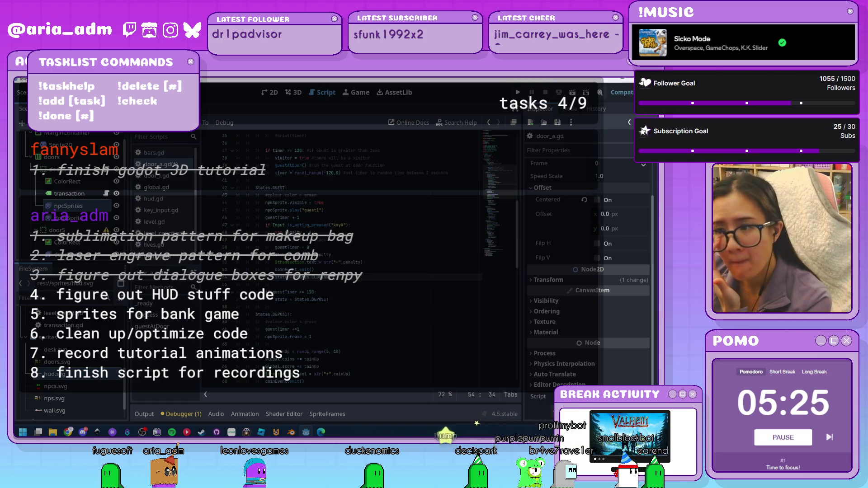
scroll(343, 257, down, 1)
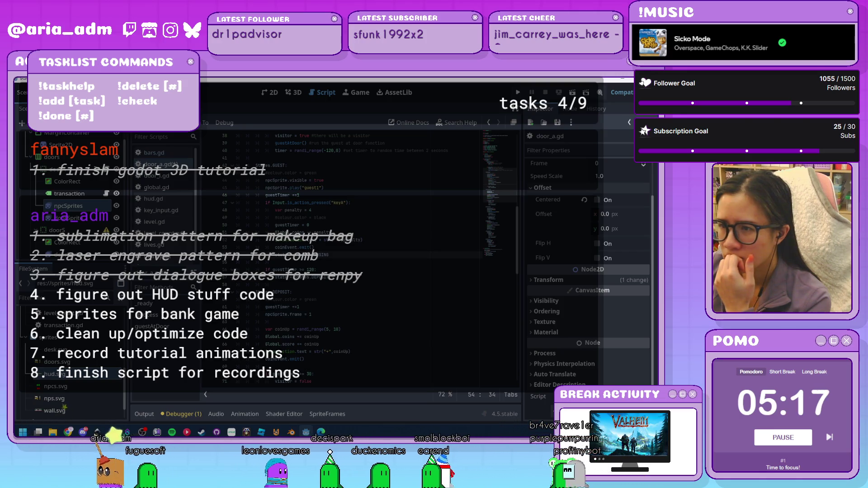
scroll(344, 258, down, 1)
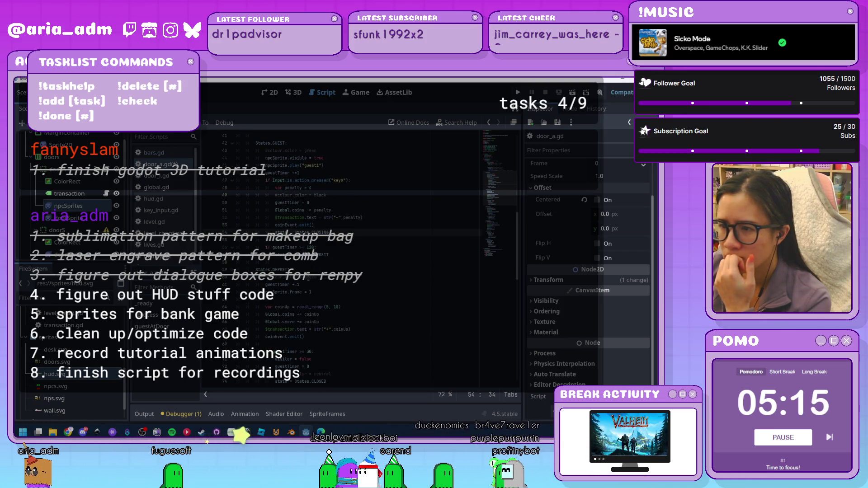
click(339, 284)
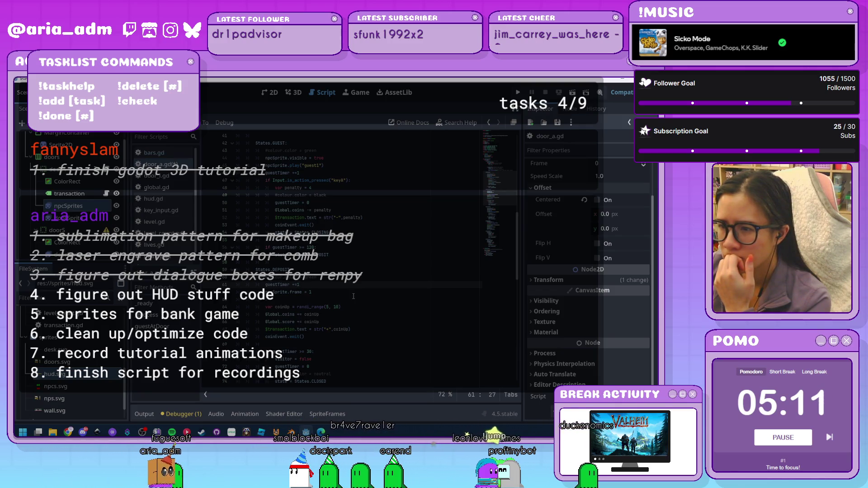
scroll(353, 296, down, 1)
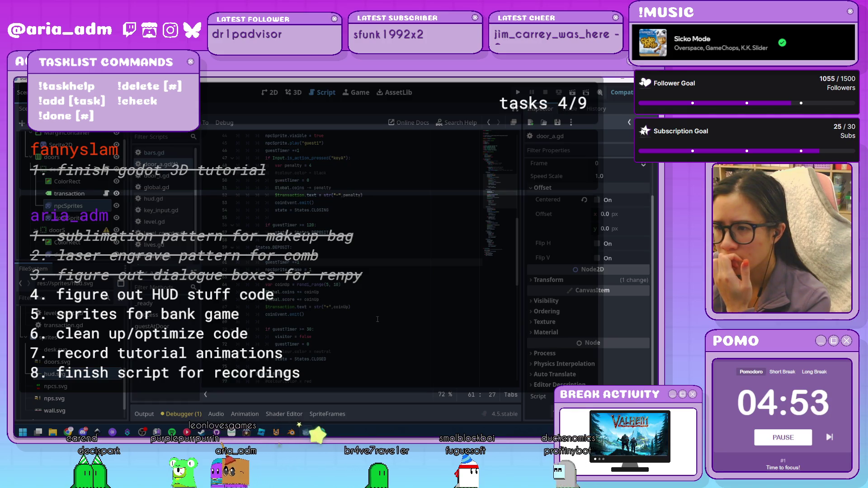
scroll(378, 319, down, 3)
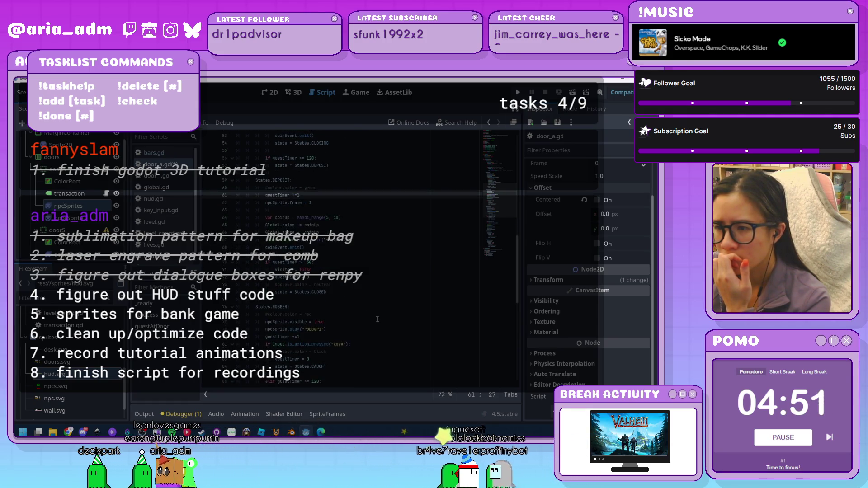
scroll(377, 319, down, 1)
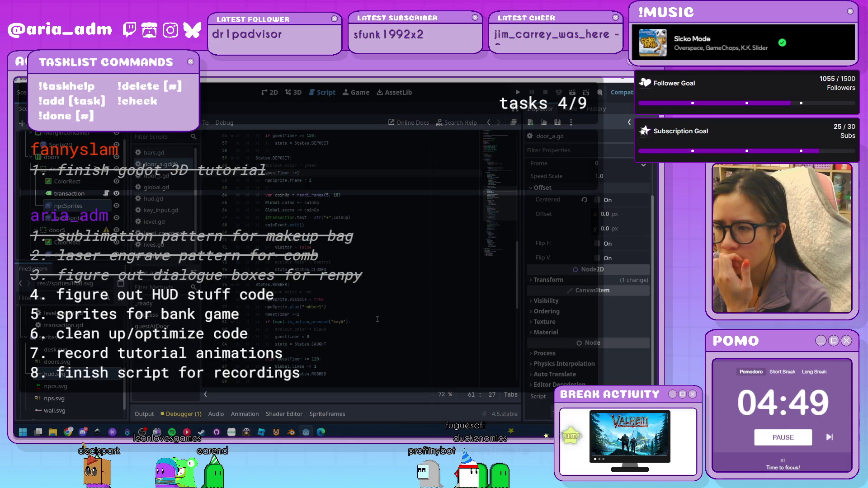
scroll(377, 319, down, 6)
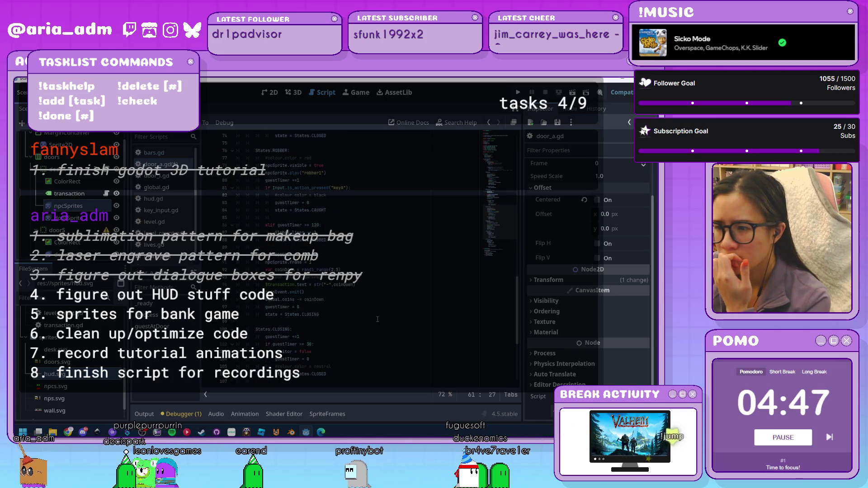
scroll(378, 319, down, 3)
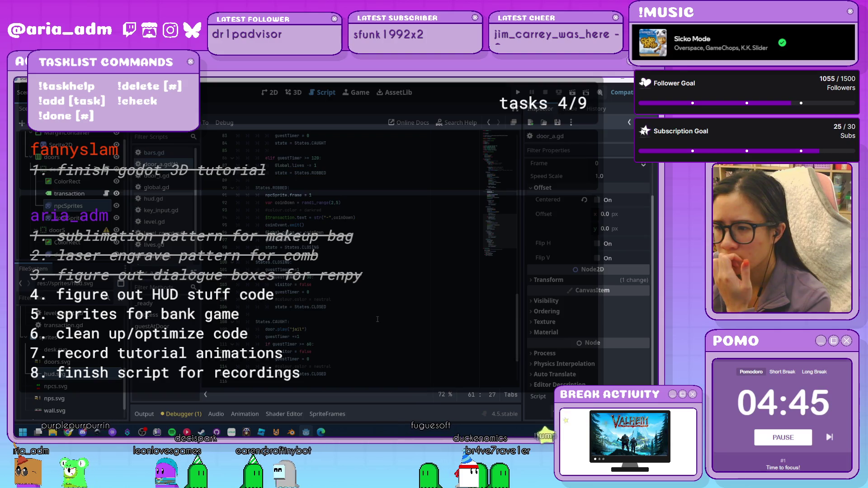
scroll(378, 319, up, 2)
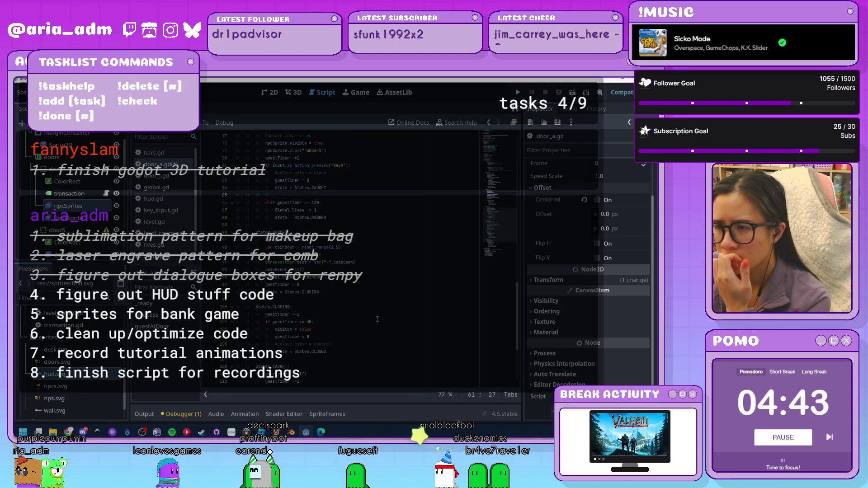
scroll(377, 320, up, 3)
scroll(377, 319, up, 4)
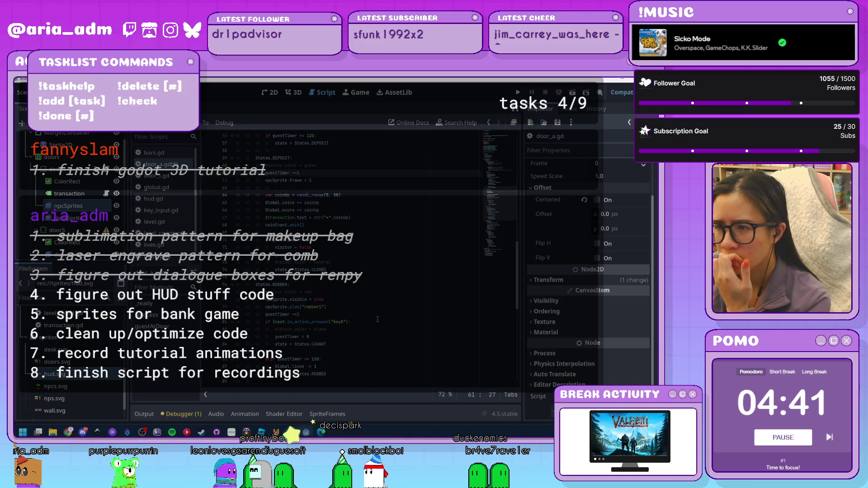
scroll(377, 319, up, 3)
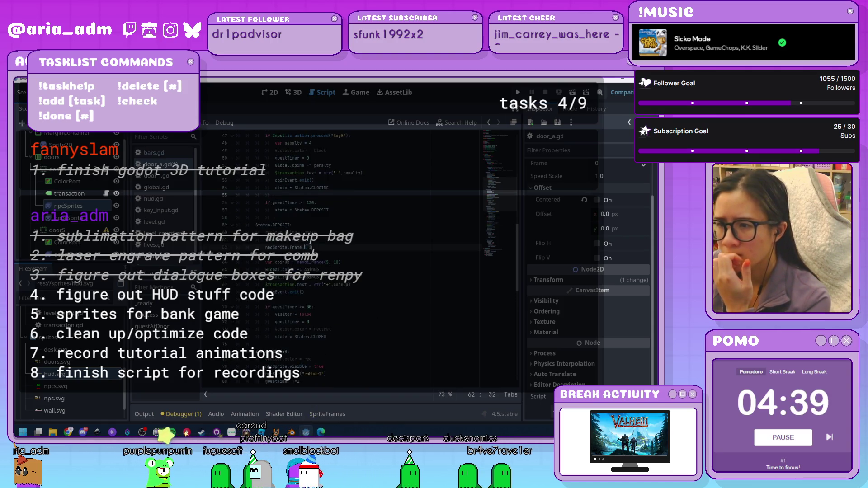
Replace the deposit branch's frame statement with guestTimer +=1 and delete the stray line below
key(BackSpace)
key(BackSpace)
key(BackSpace)
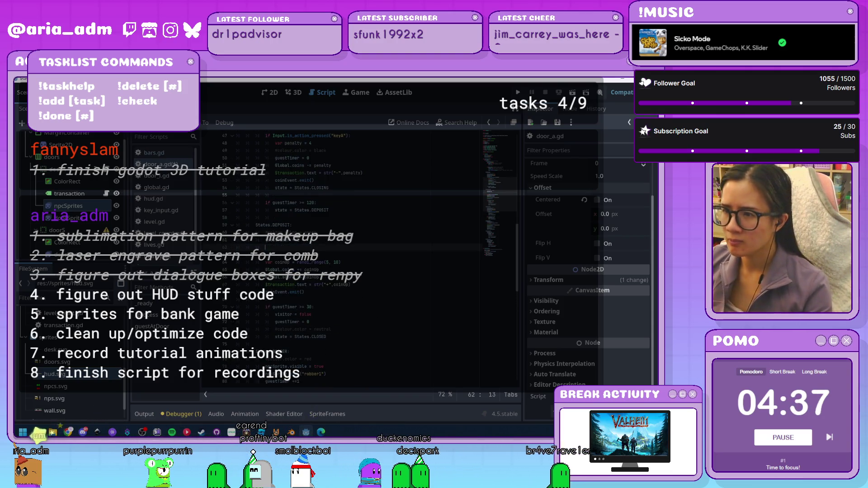
key(ctrl+v)
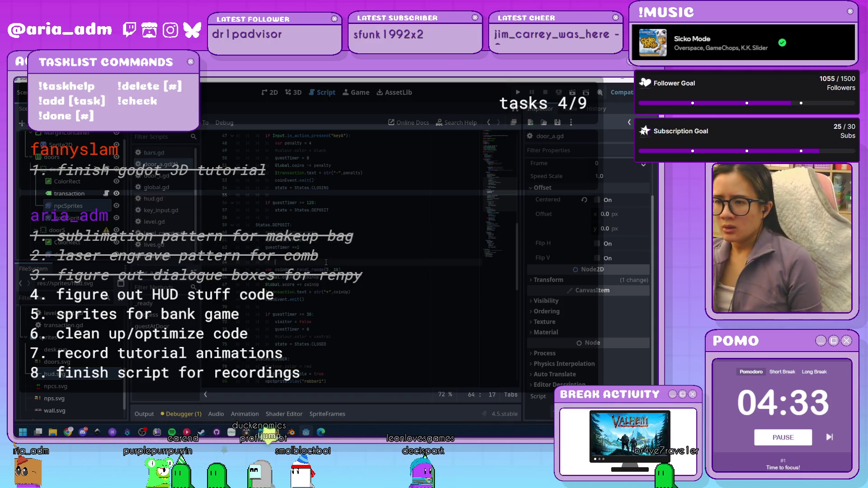
key(BackSpace)
key(BackSpace)
key(BackSpace)
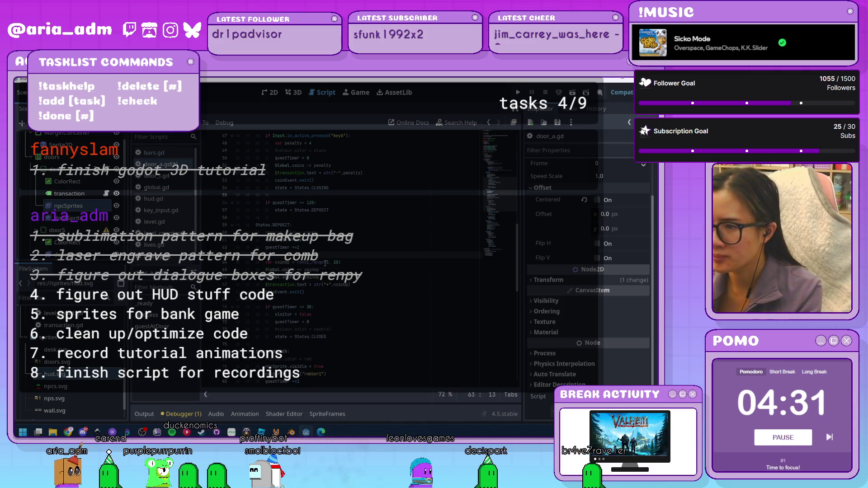
click(341, 292)
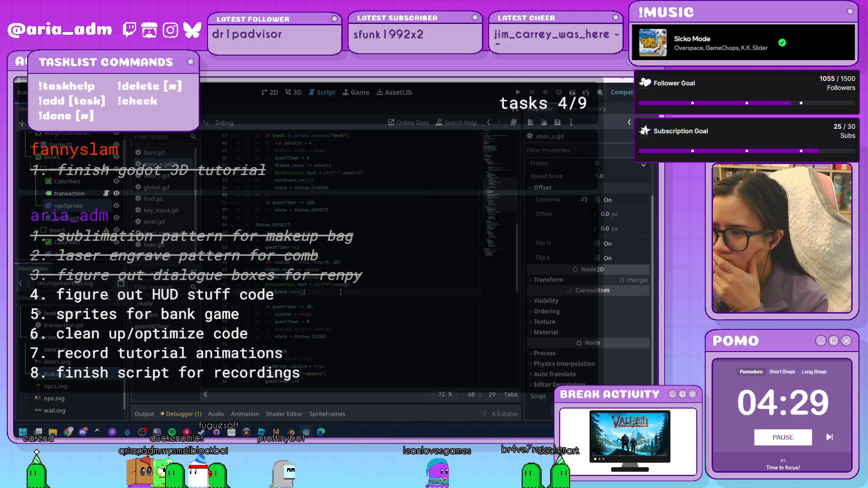
click(326, 304)
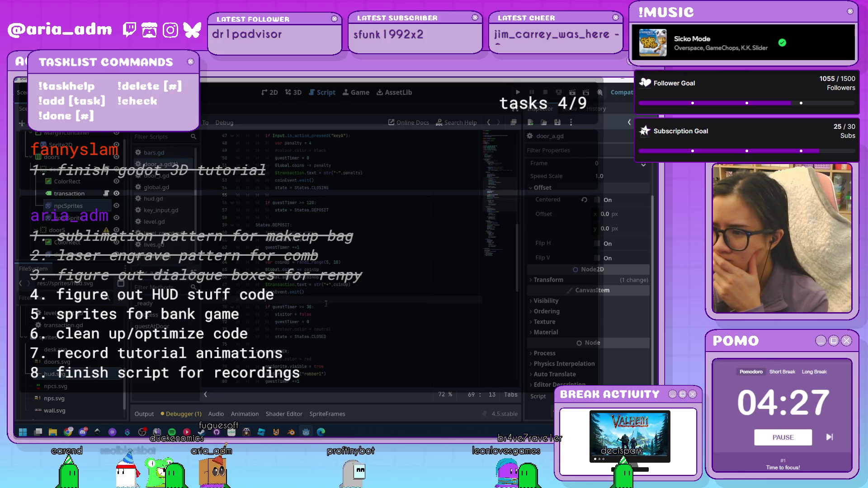
click(327, 309)
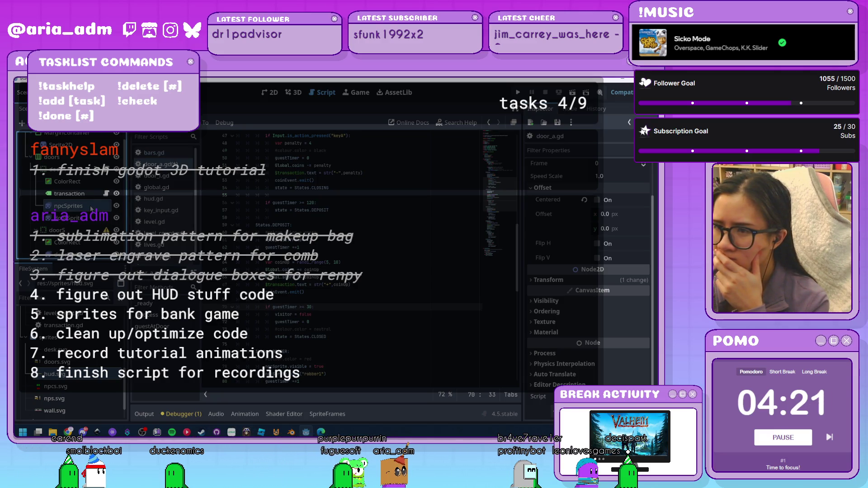
click(334, 412)
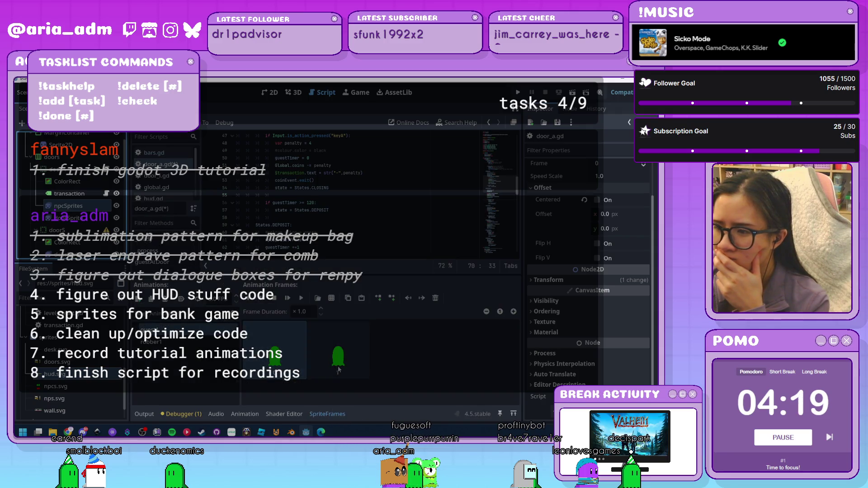
Drop npcs.svg into the NPC's Animation Frames and collapse the SpriteFrames panel
drag(338, 369, 338, 371)
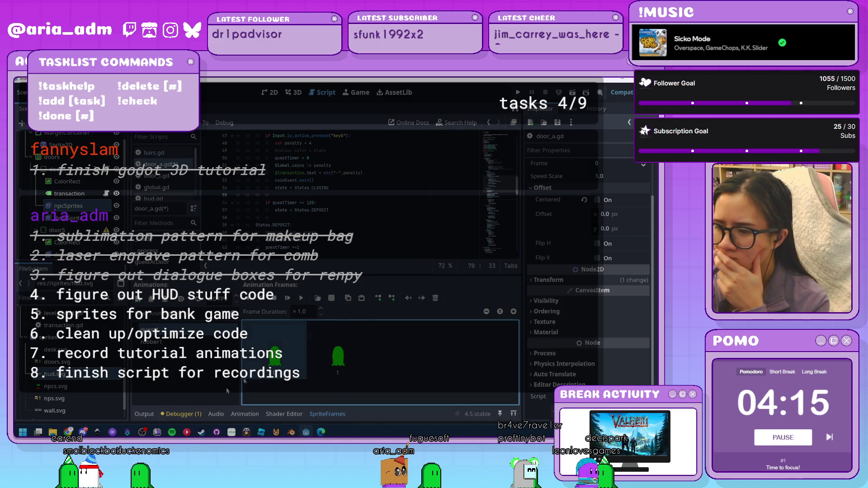
click(144, 414)
click(143, 414)
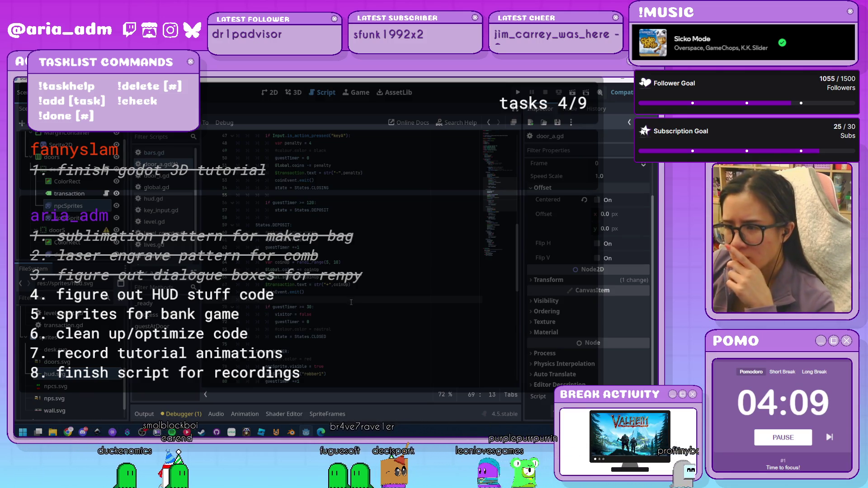
Review door_a.gd's state code, then launch the bank game with F5
scroll(350, 302, down, 1)
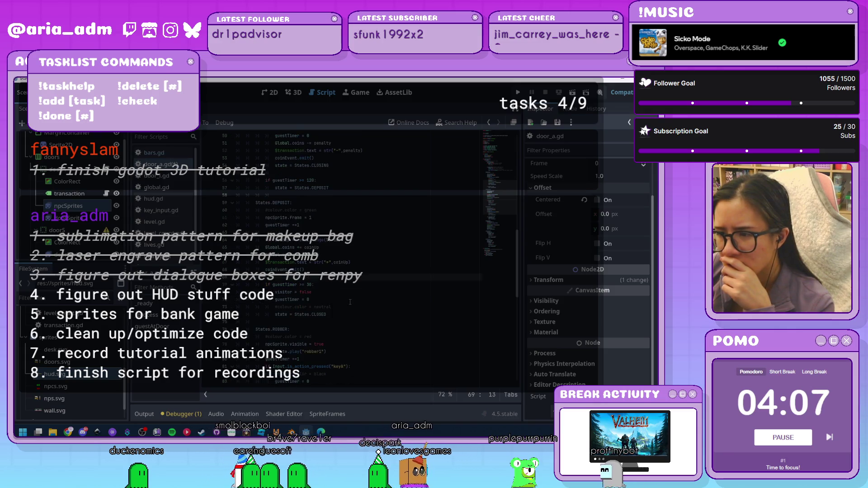
scroll(350, 302, down, 1)
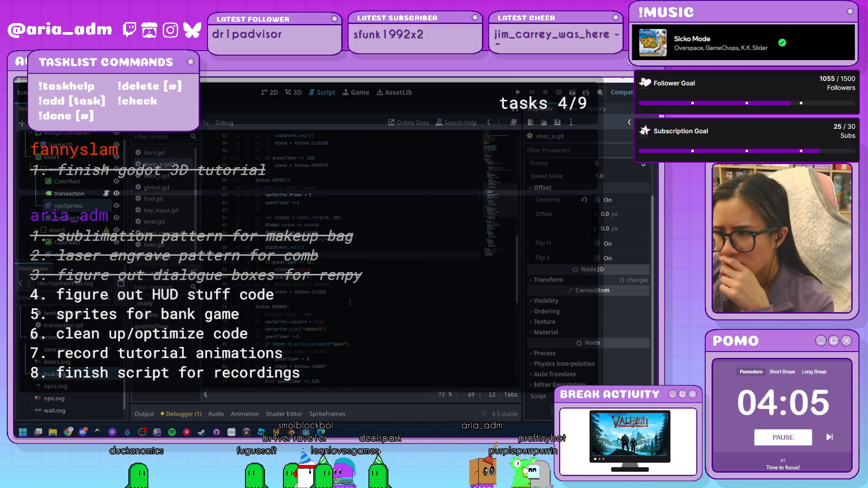
scroll(350, 302, up, 2)
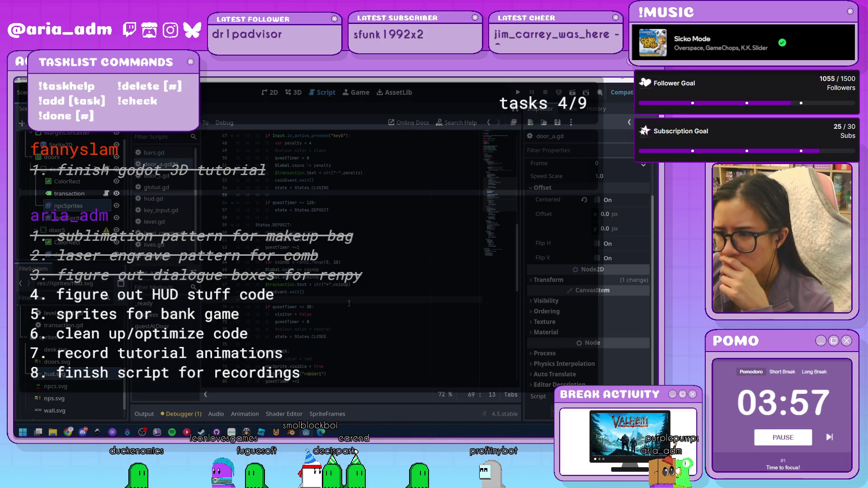
scroll(349, 303, down, 2)
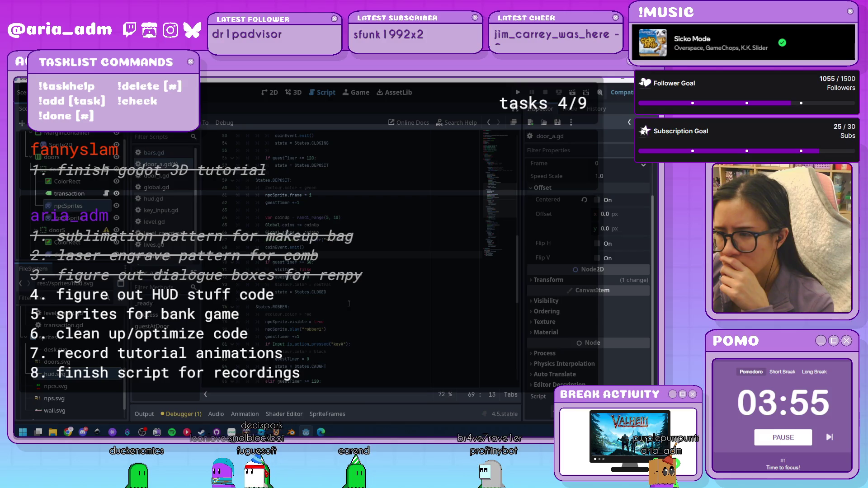
scroll(349, 303, down, 2)
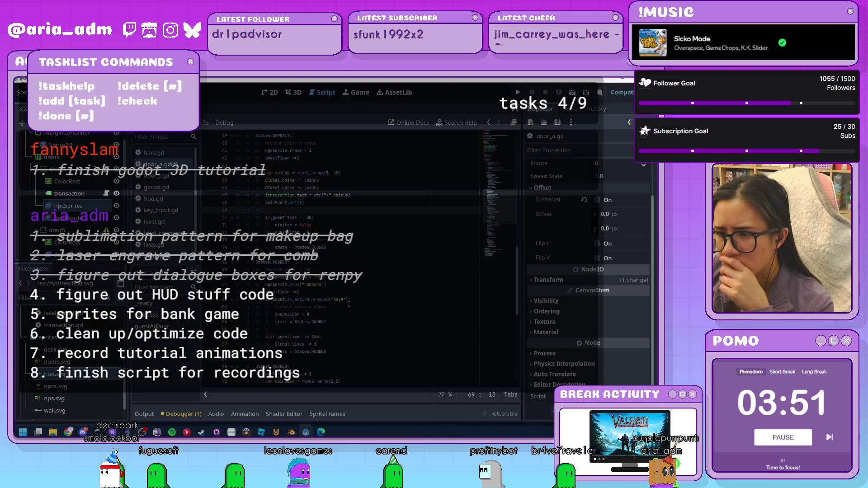
scroll(349, 303, down, 3)
scroll(348, 304, down, 2)
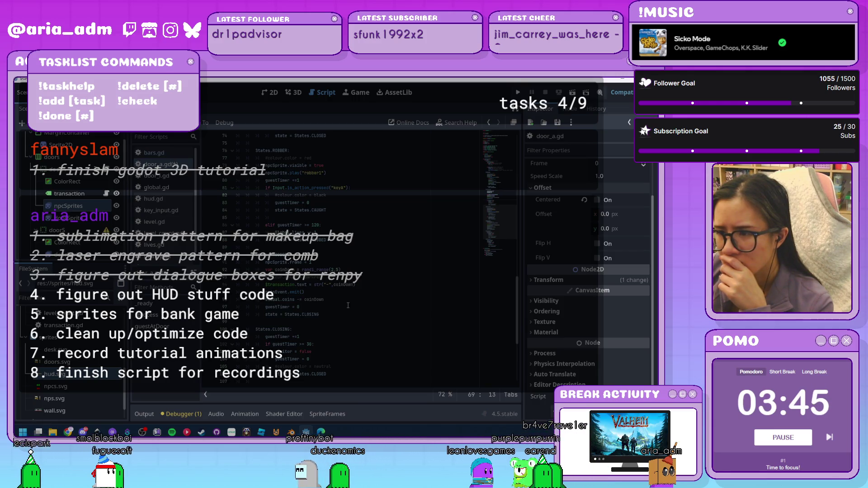
scroll(348, 305, up, 2)
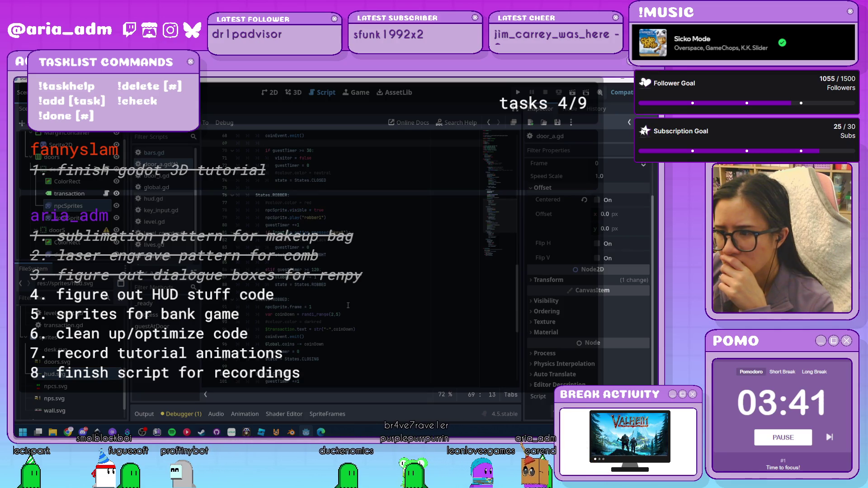
scroll(348, 305, up, 1)
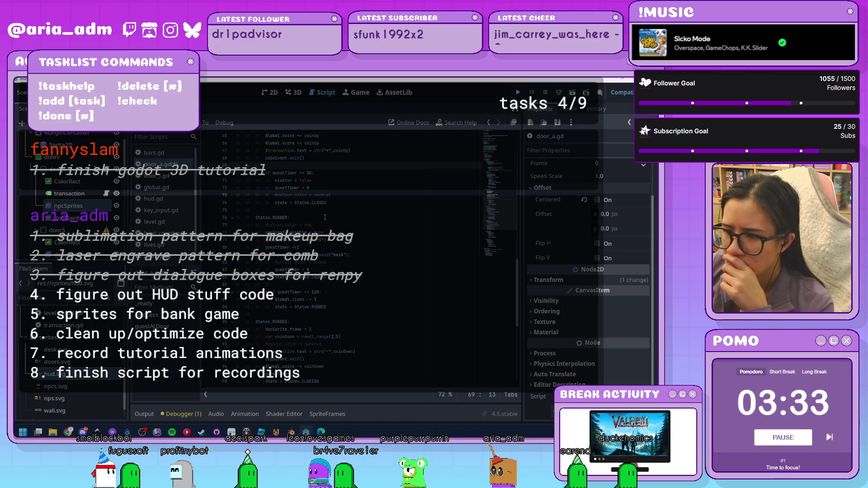
scroll(325, 218, down, 1)
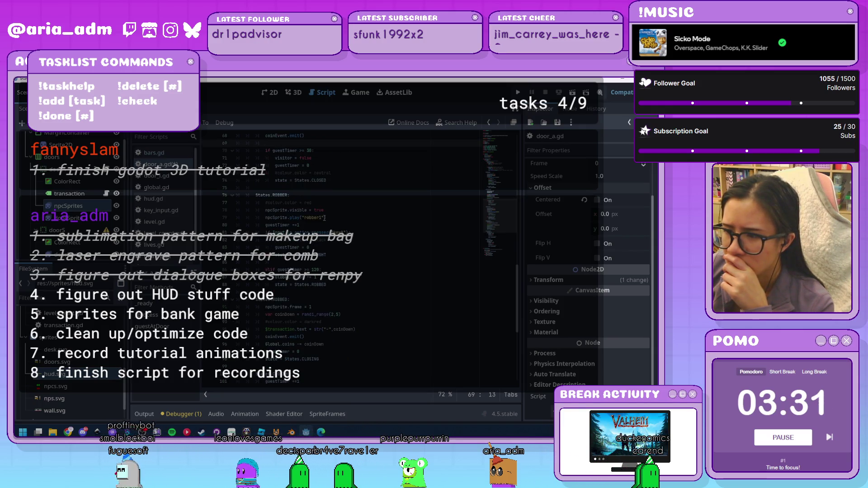
key(F5)
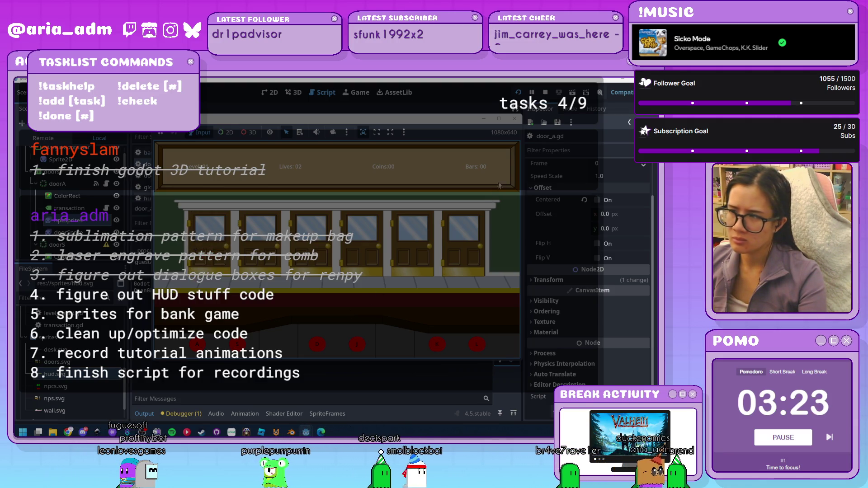
Stop the game, hide the Output panel and select States.CLOSING on line 98 of door_a.gd
key(F8)
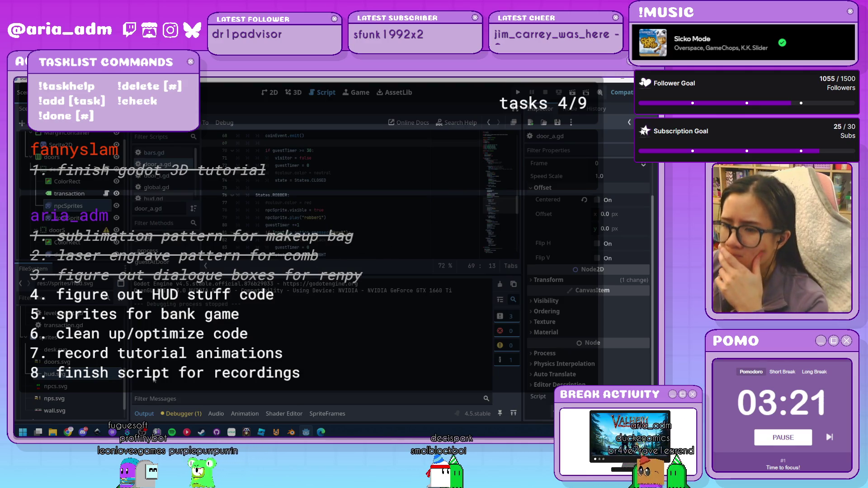
key(ctrl+j)
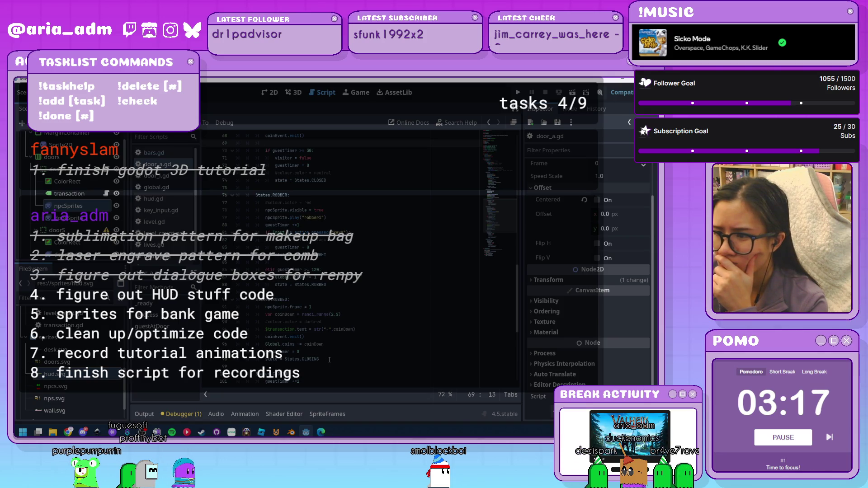
scroll(329, 358, up, 1)
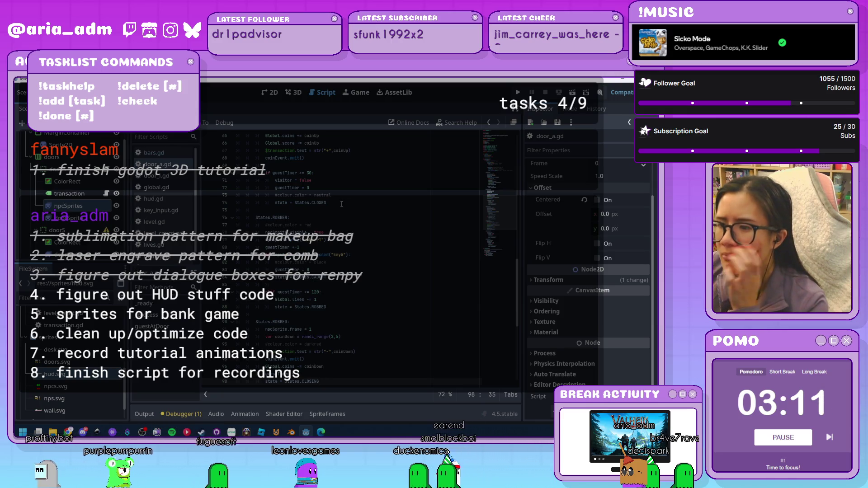
click(279, 381)
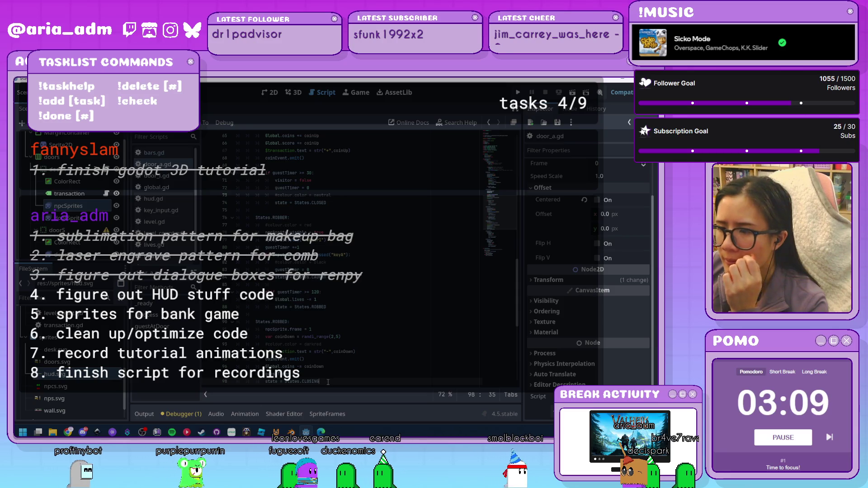
Undo the recent edits around the CLOSING state and the guest timeout block
key(shift+Up)
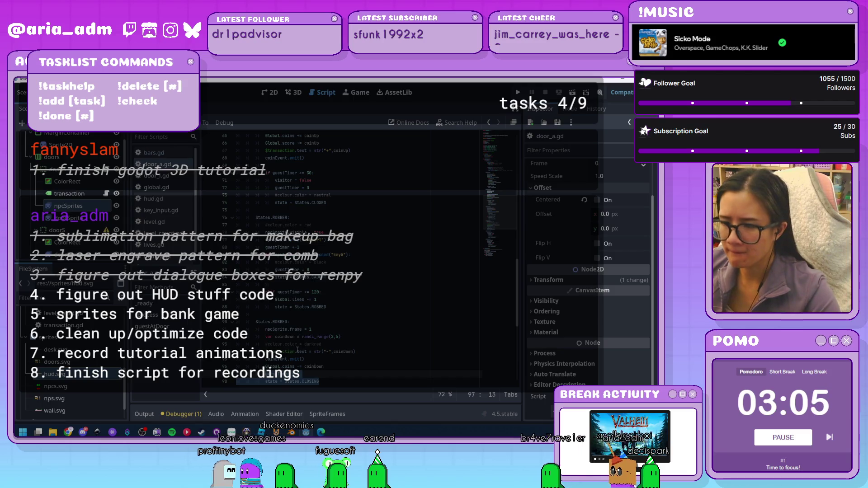
key(ctrl+z)
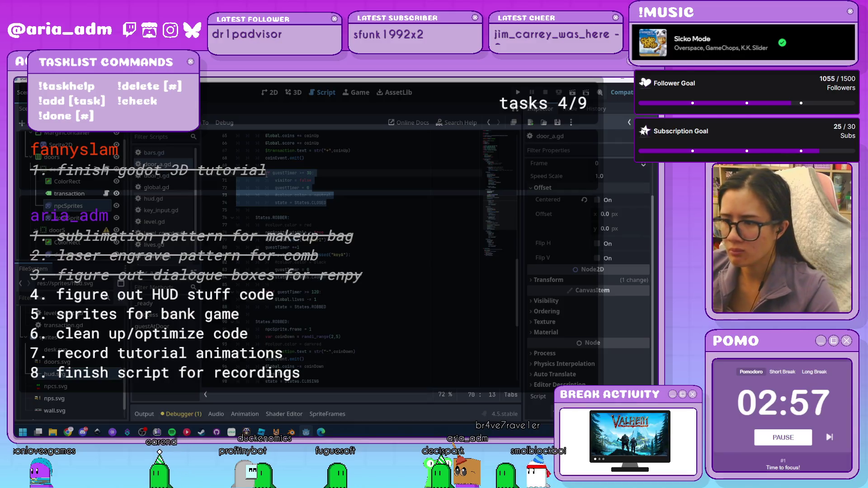
scroll(328, 268, down, 4)
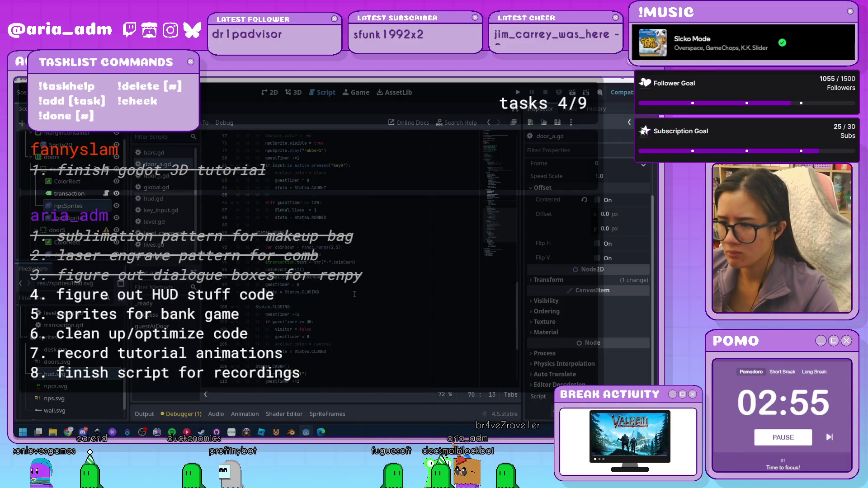
key(ctrl+z)
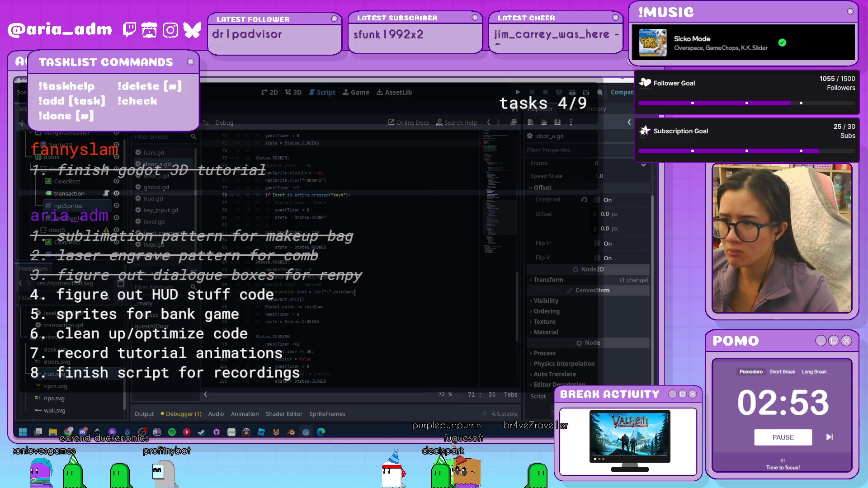
scroll(355, 292, up, 3)
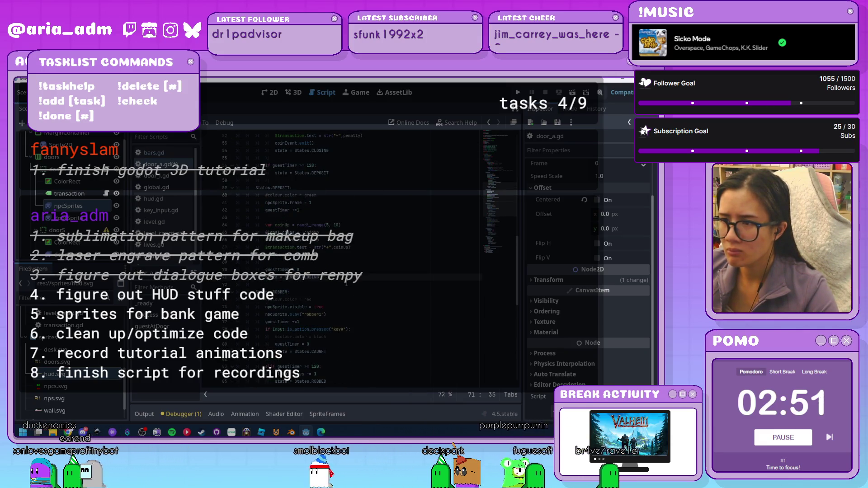
scroll(347, 283, down, 9)
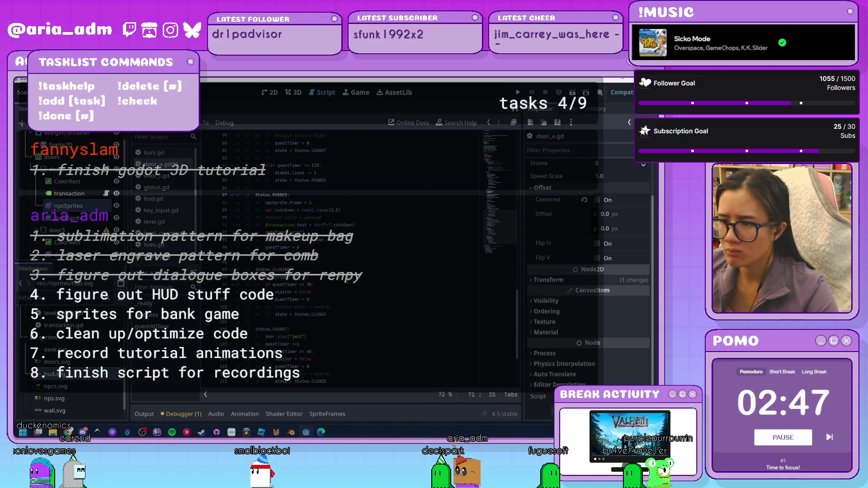
scroll(347, 281, up, 3)
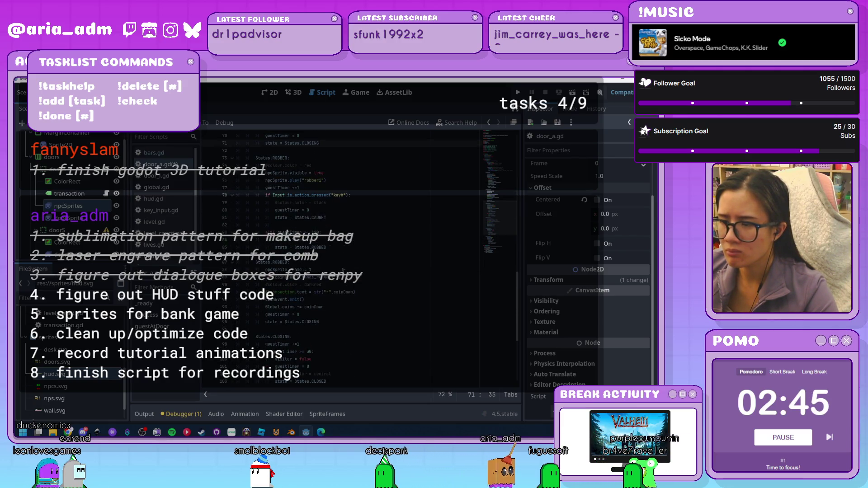
scroll(402, 233, up, 3)
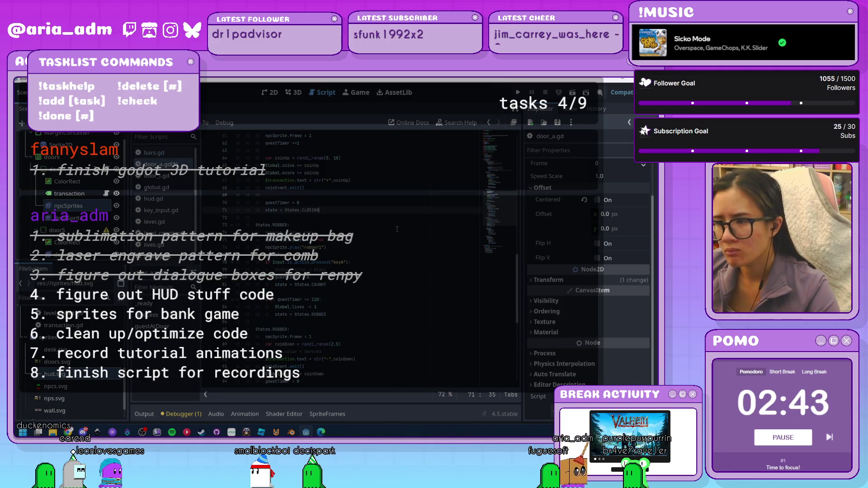
Fold the ROBBER block, delete DEPOSIT's extra 'guestTimer +=1' line, and run the game
click(230, 225)
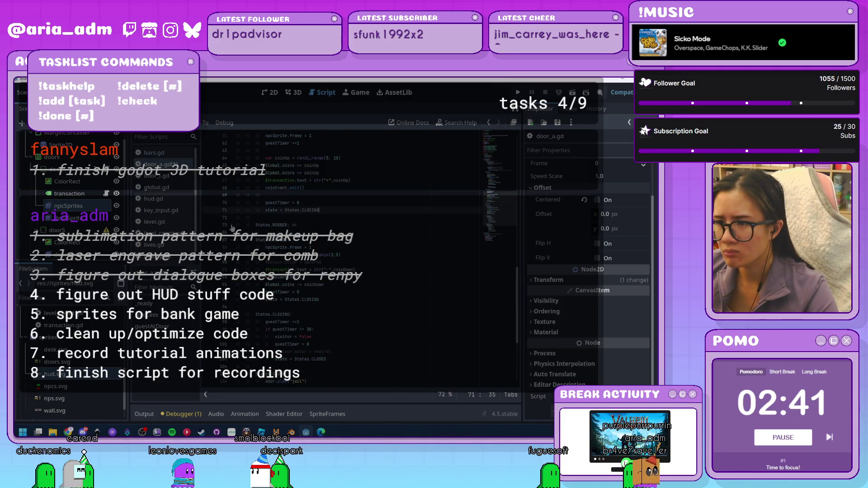
scroll(361, 297, up, 2)
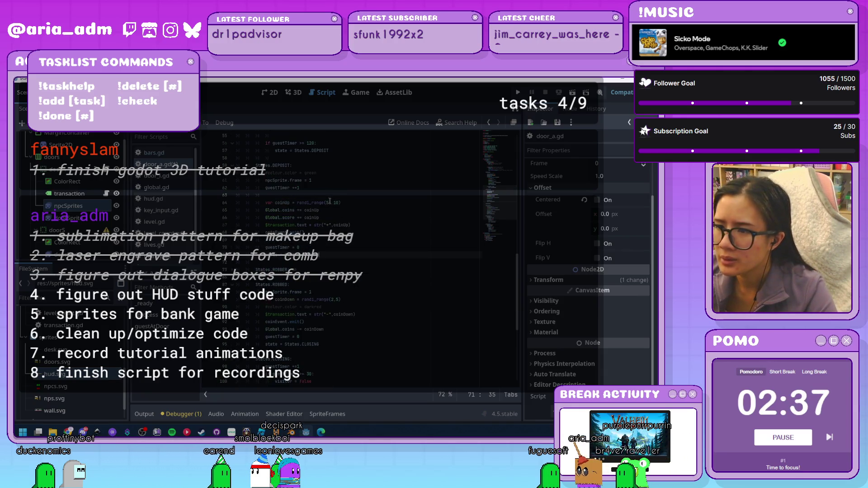
drag(322, 188, 322, 183)
key(BackSpace)
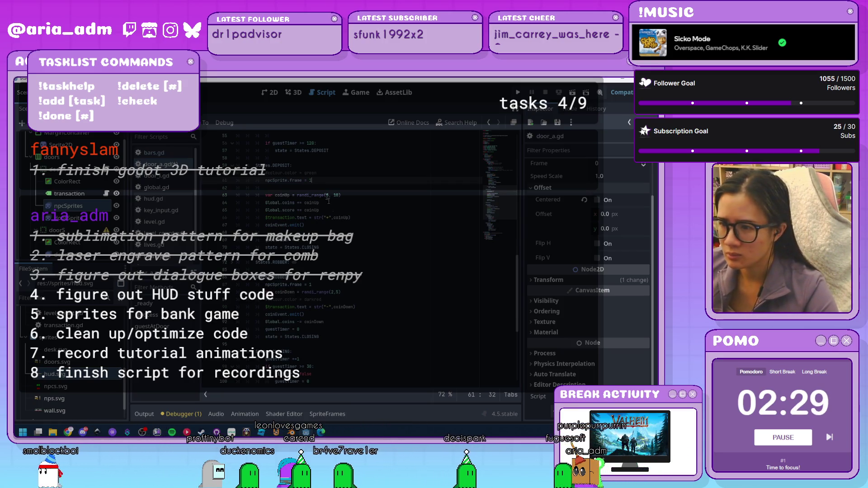
click(523, 95)
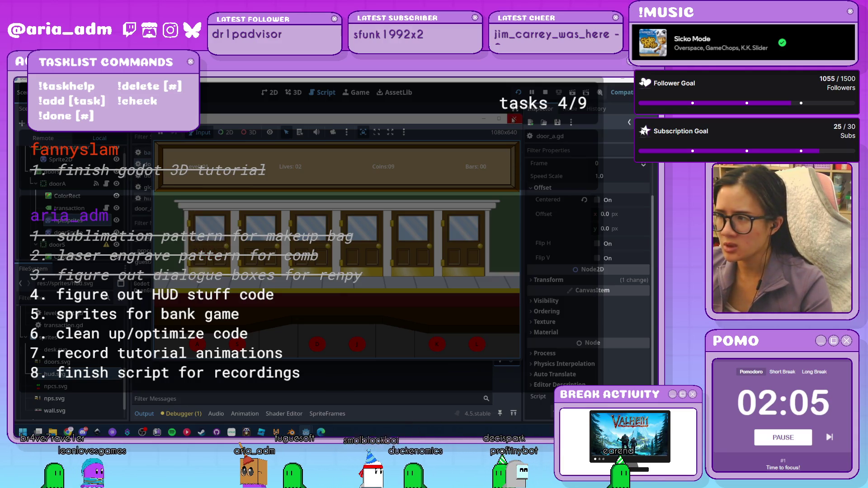
Stop the test run after watching the door behaviour
click(514, 119)
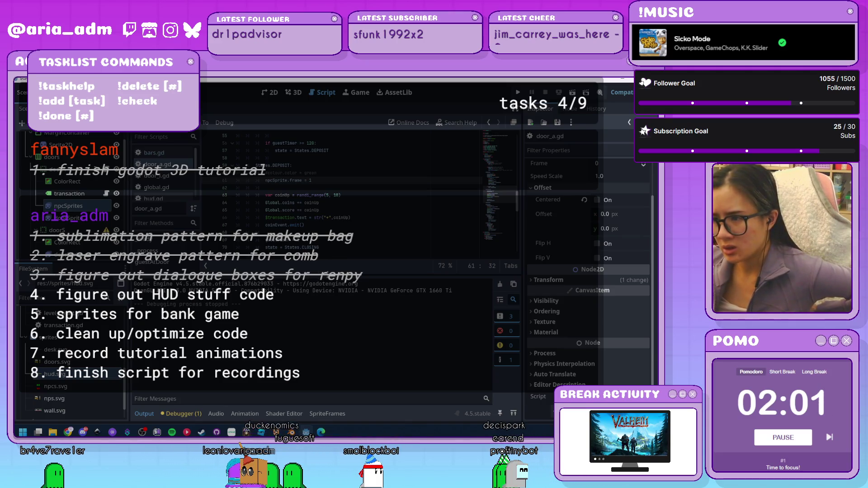
Hide the Output panel, show the npcSprites animation frames, then switch to Inkscape
drag(326, 274, 337, 332)
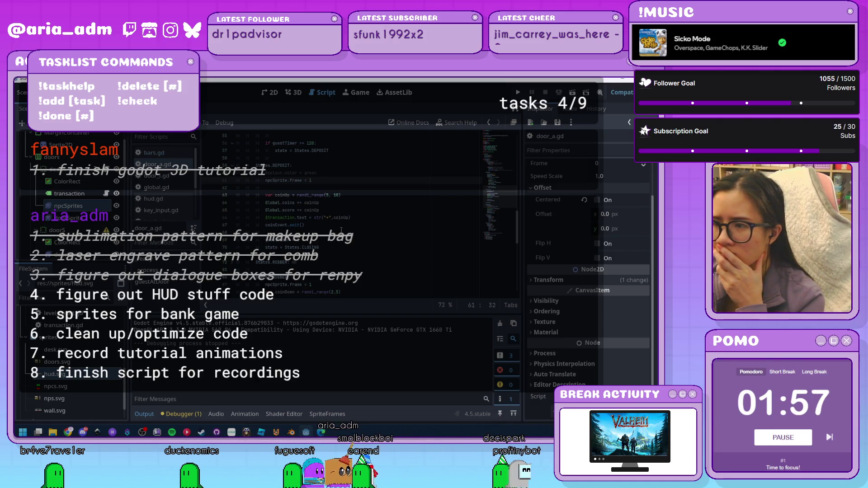
key(ctrl+j)
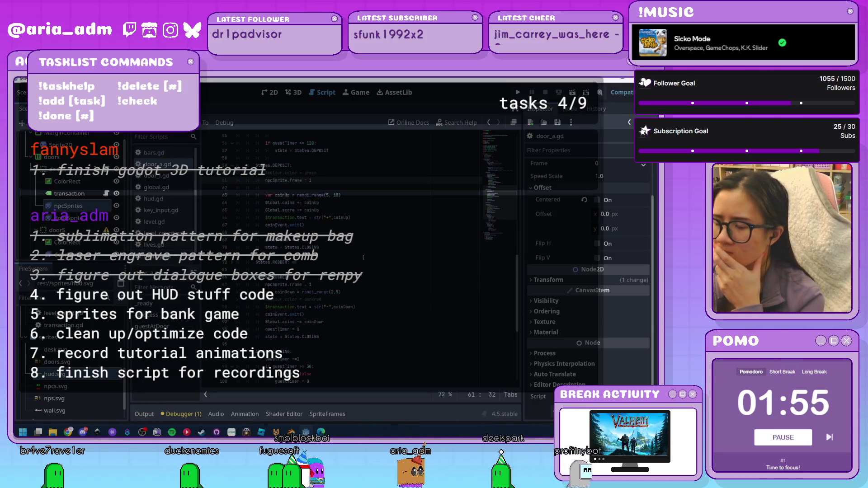
scroll(364, 259, up, 15)
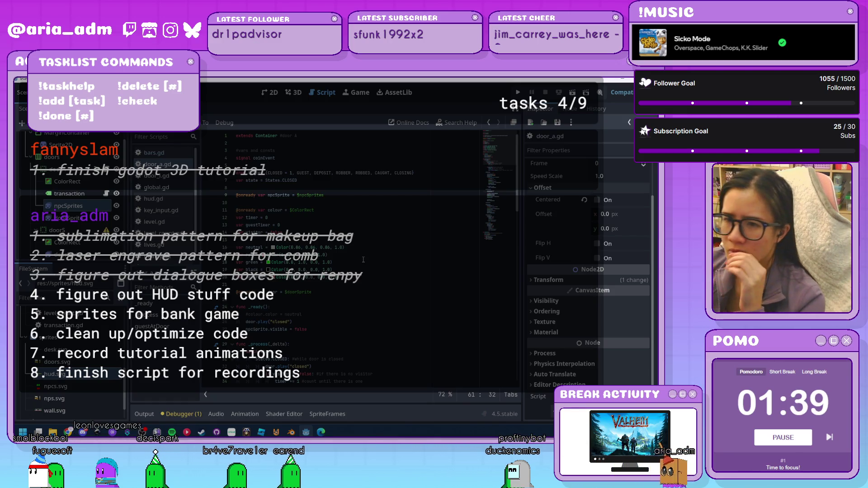
click(68, 205)
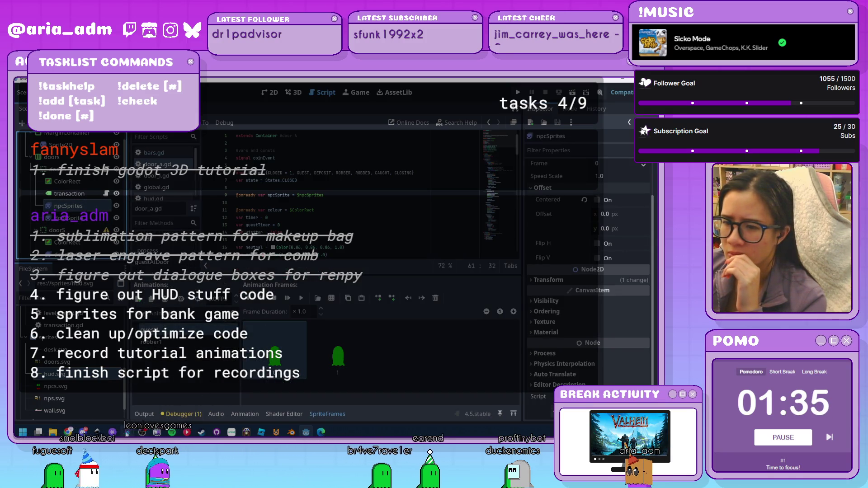
key(alt+Tab)
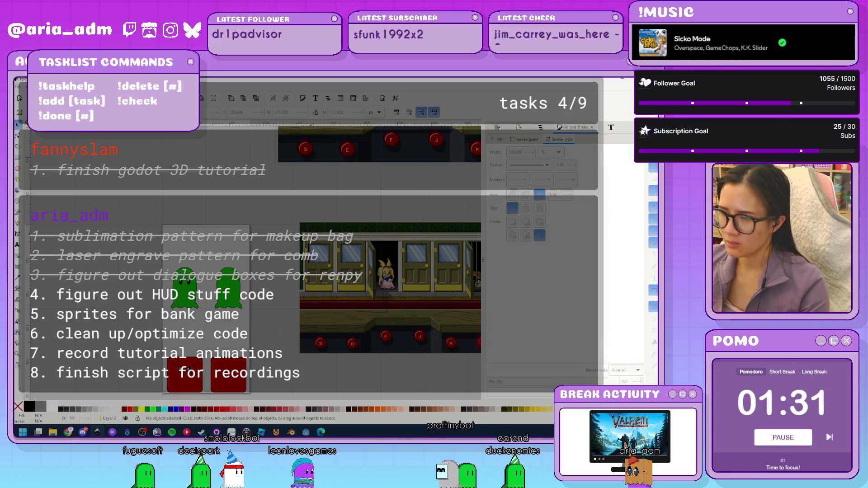
Delete Layer 1's background images and duplicate all sprites, moving the copies right
key(ctrl+shift+l)
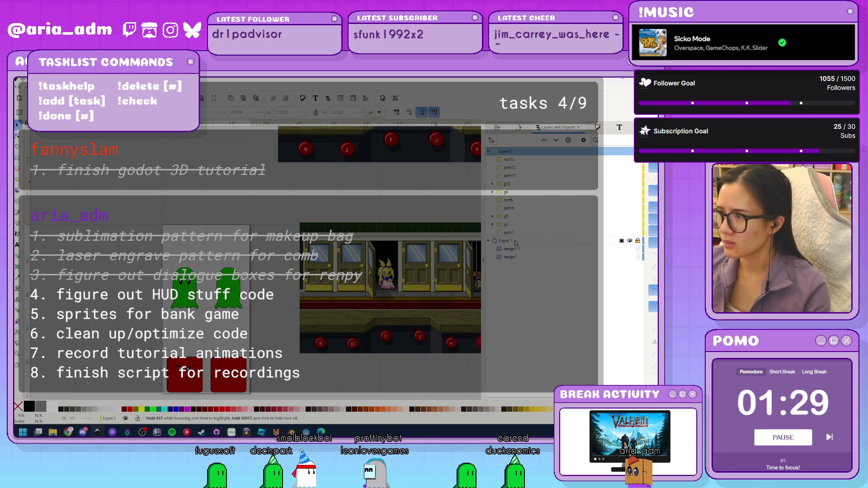
click(534, 241)
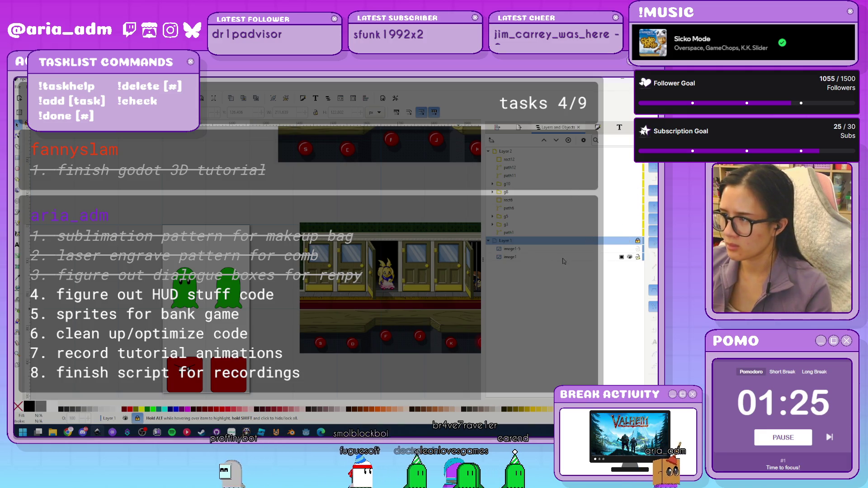
key(Delete)
key(ctrl+z)
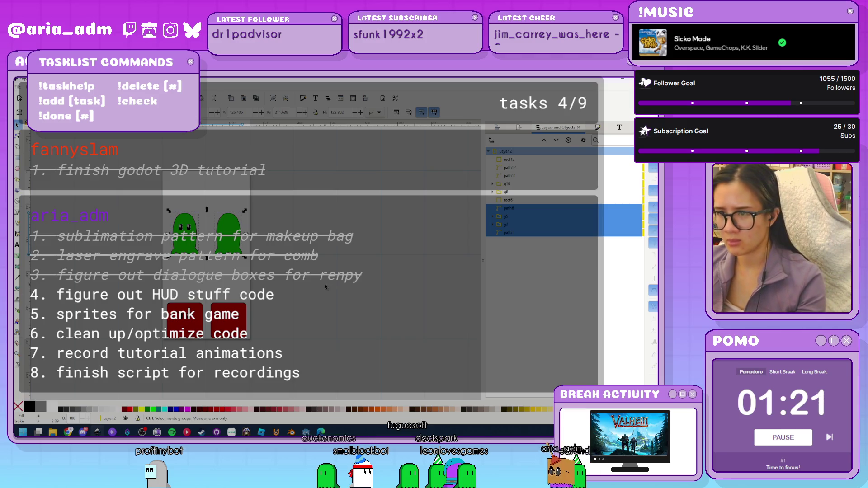
key(ctrl+alt+v)
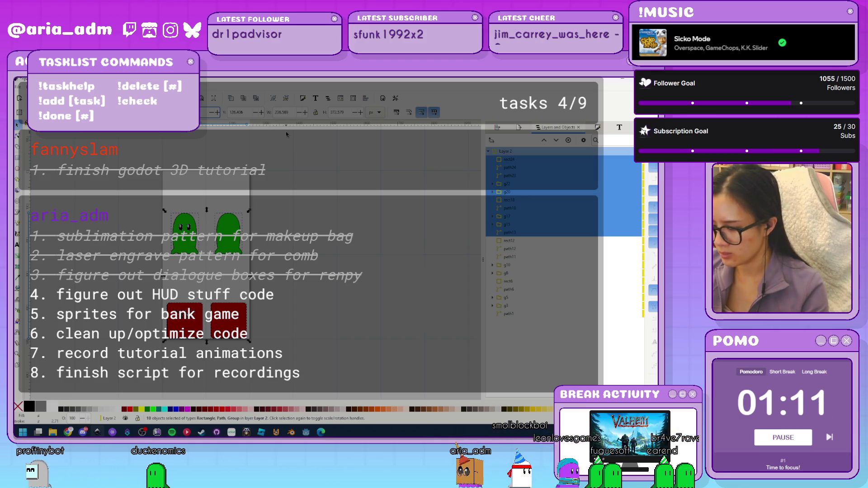
key(shift+Right)
key(shift+Right)
key(shift+Right)
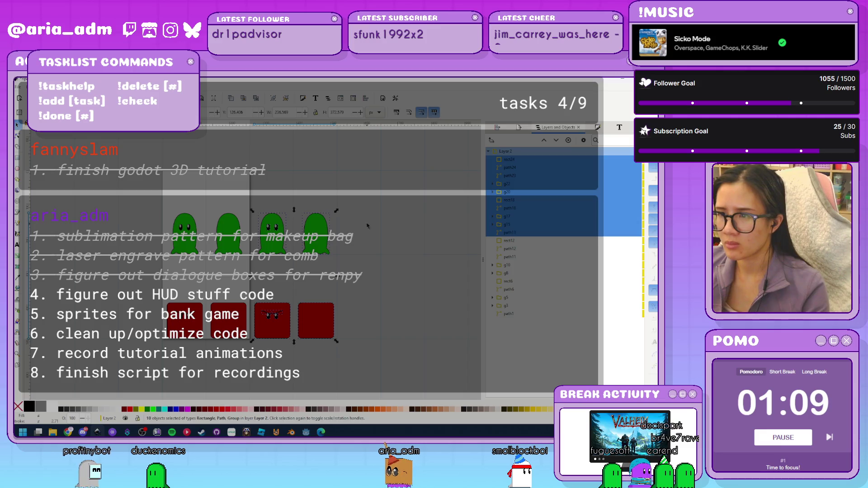
Recolour the copied ghosts blue and the copied boxes yellow
click(315, 232)
shift+click(272, 233)
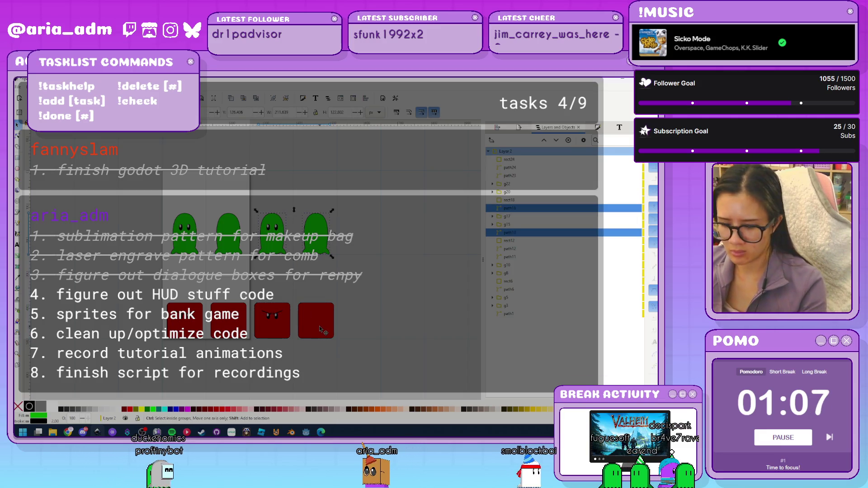
key(ctrl+shift+f)
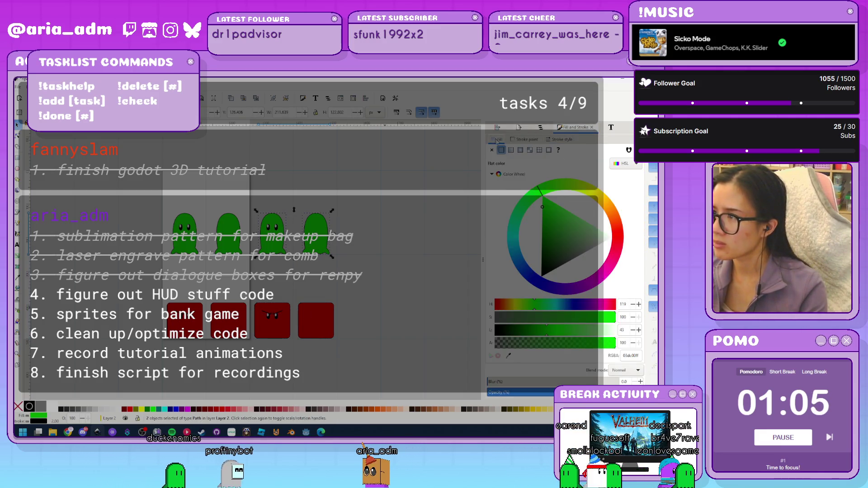
click(515, 246)
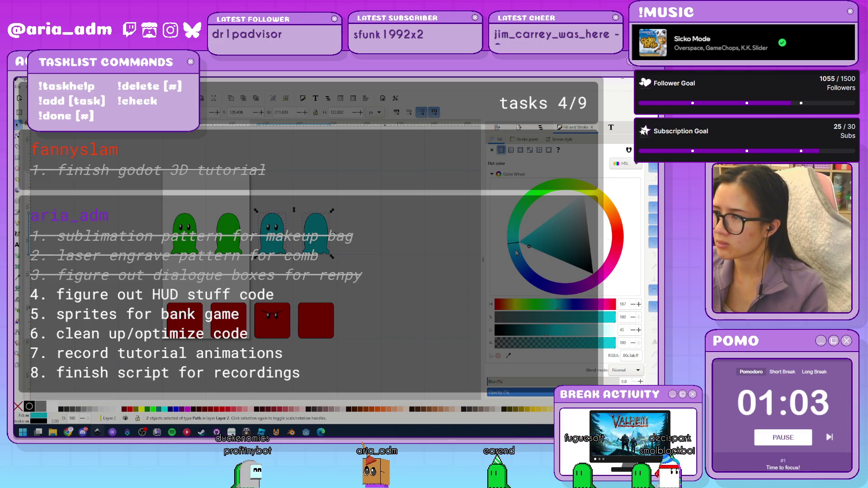
click(520, 248)
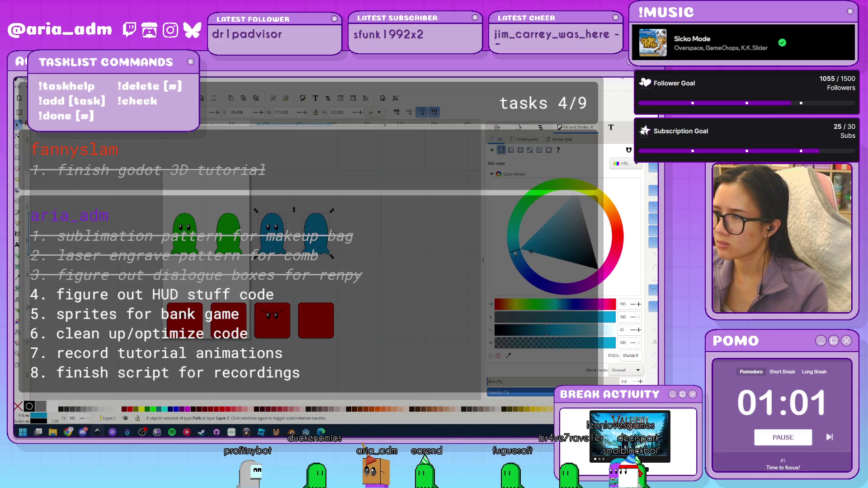
drag(344, 347, 250, 297)
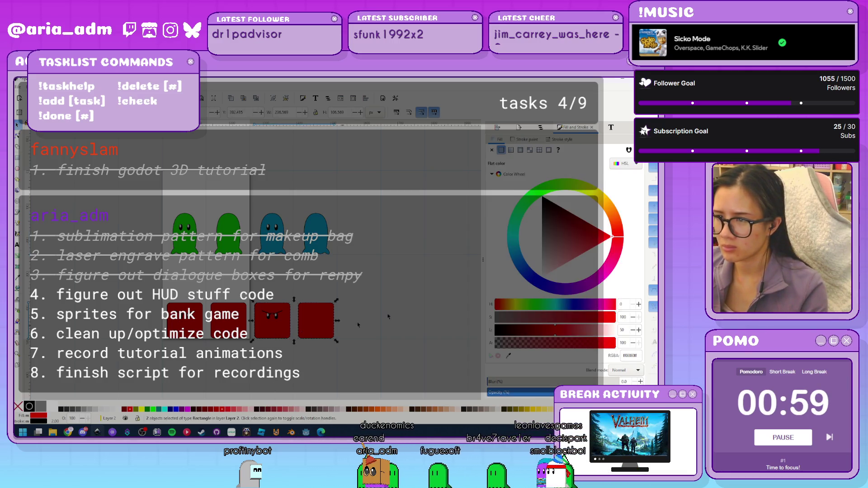
click(597, 201)
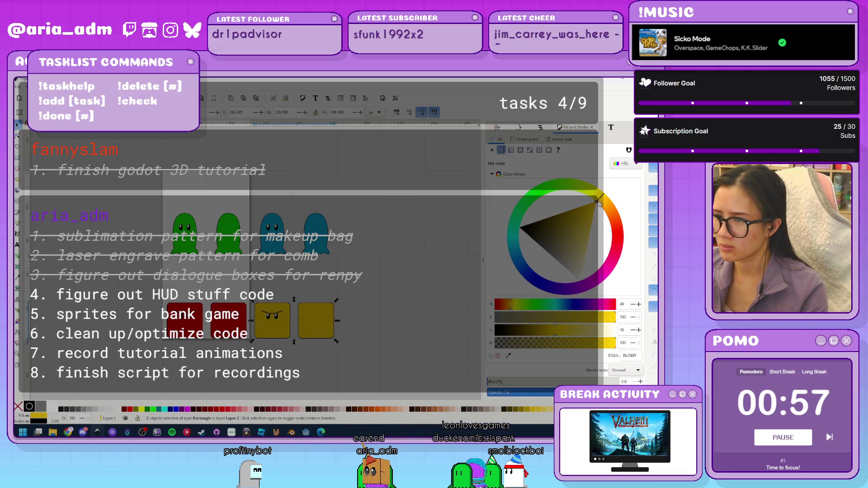
click(388, 323)
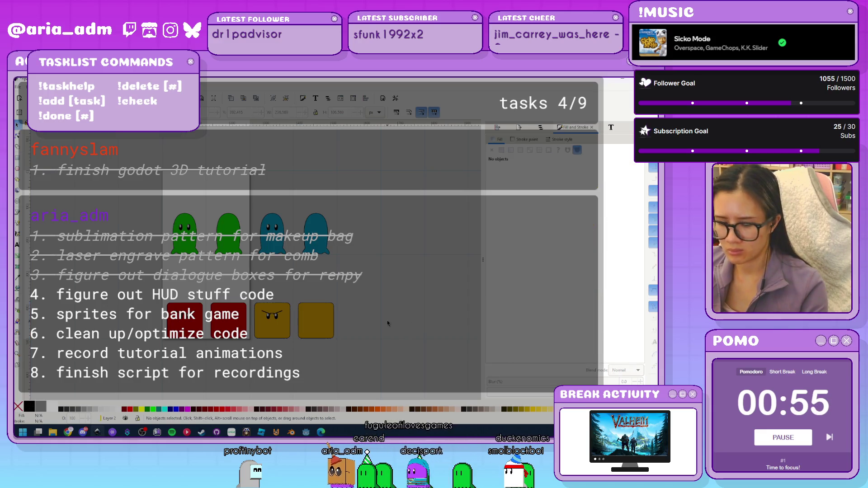
Set the document page width to 520
key(ctrl+shift+d)
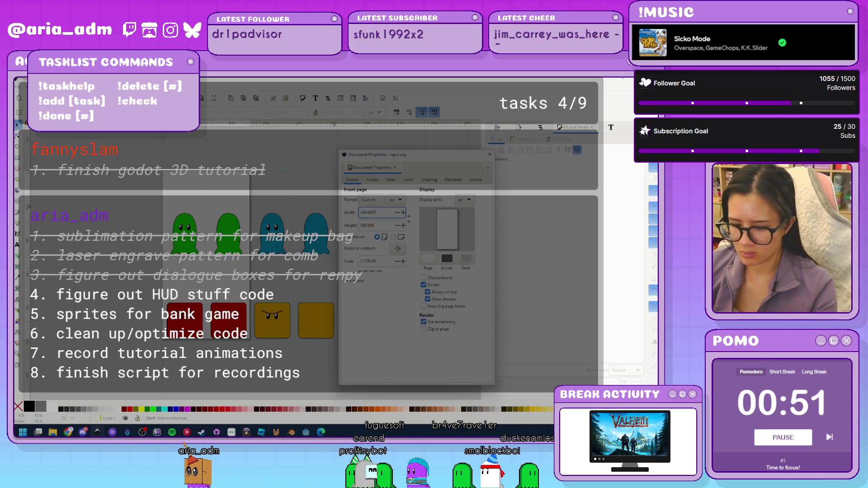
key(ctrl+a)
text(520)
key(Return)
click(489, 155)
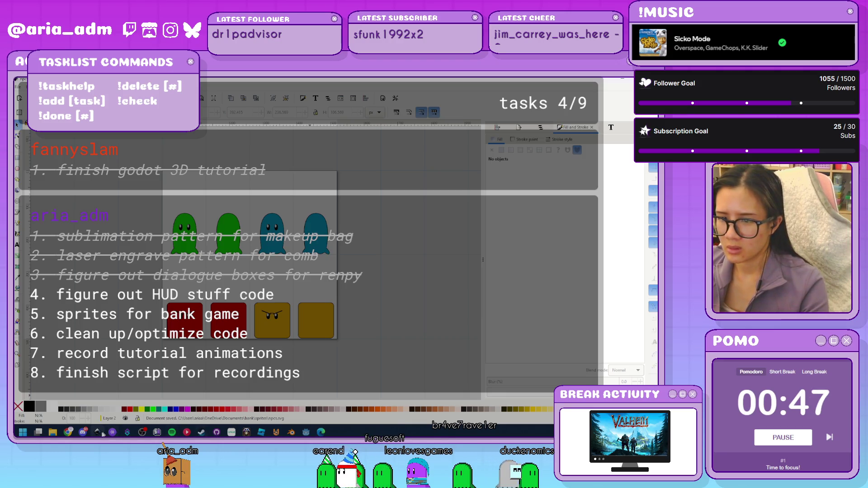
Back in Godot, add a new animation named 'guest2' to the sprite frames
mouse_move(100, 433)
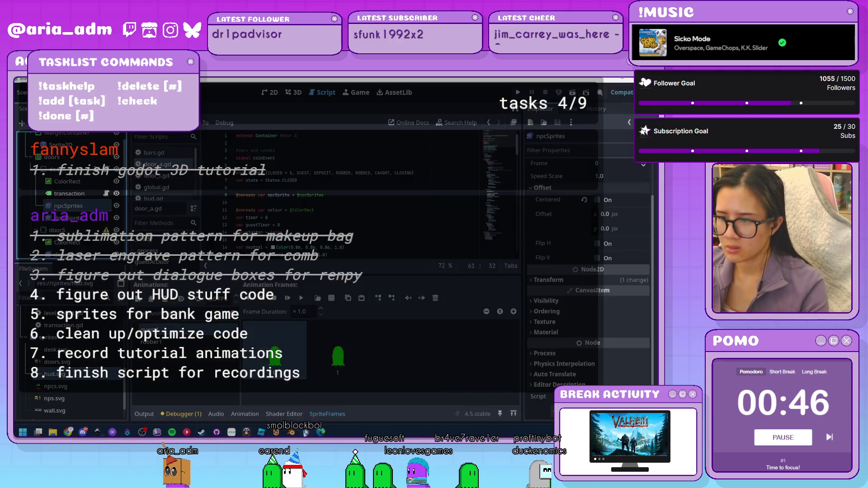
click(97, 397)
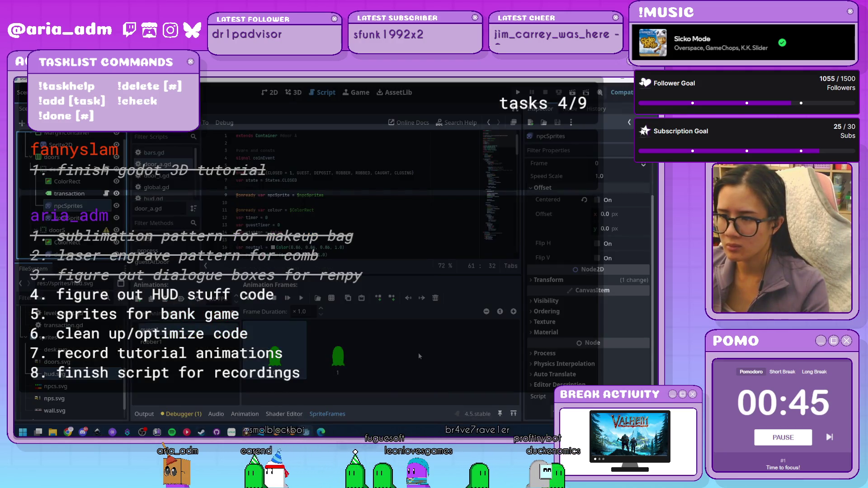
click(173, 327)
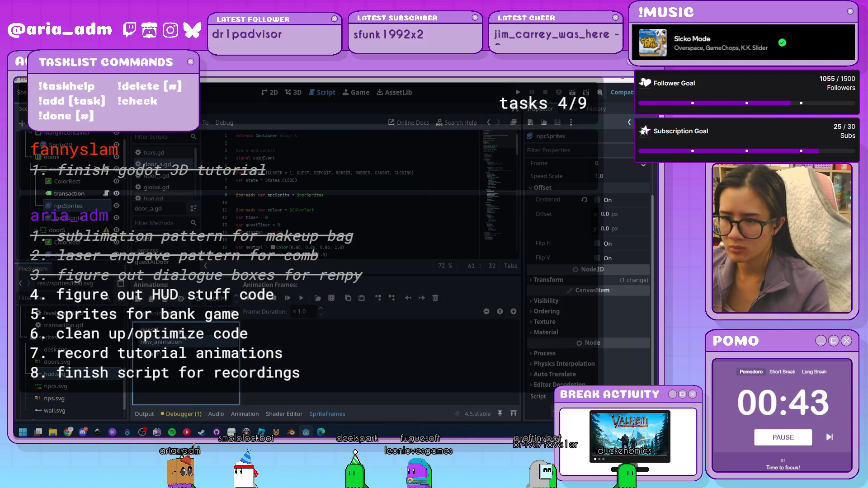
double_click(188, 343)
text(gue)
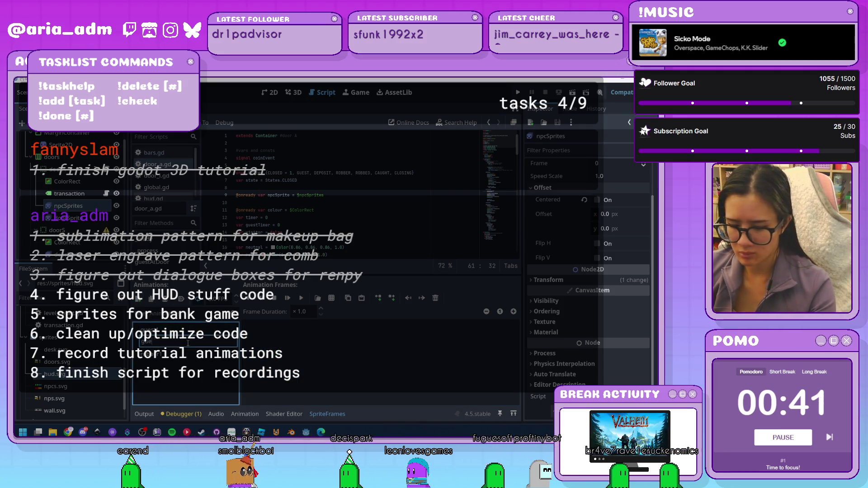
text(st2)
key(Return)
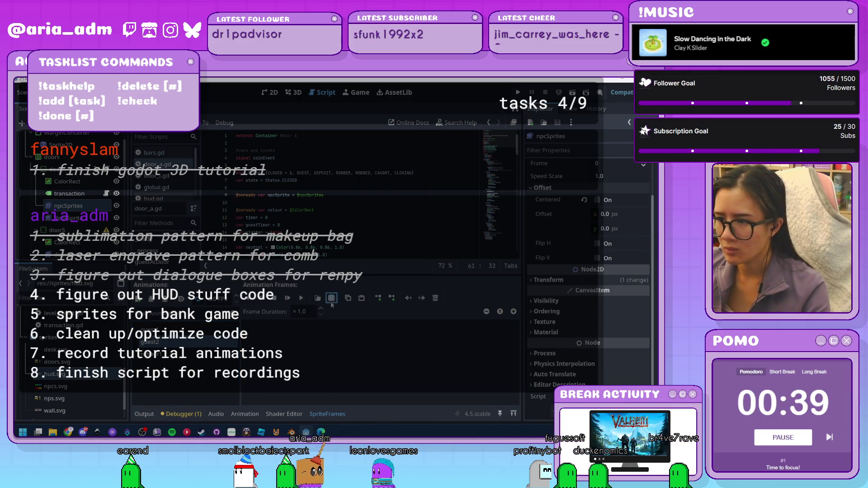
Add both blue ghost frames from the npcs.svg sprite sheet, then collapse the bottom panel
click(332, 297)
double_click(337, 168)
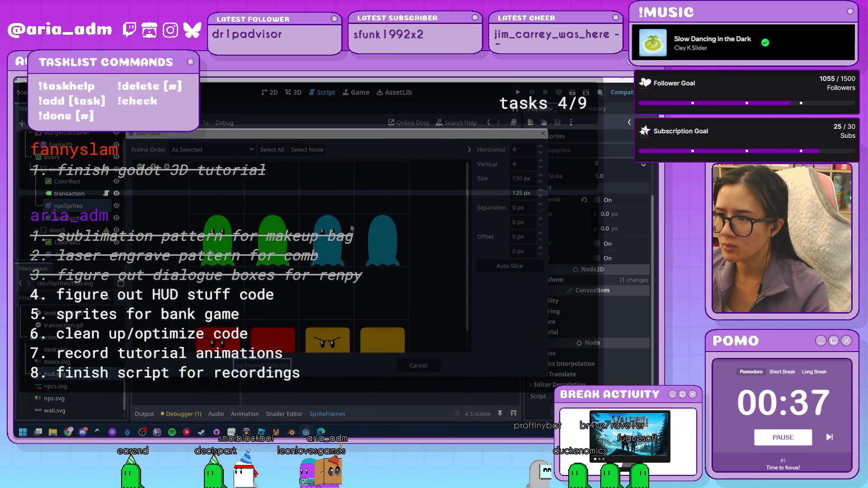
click(540, 153)
click(541, 153)
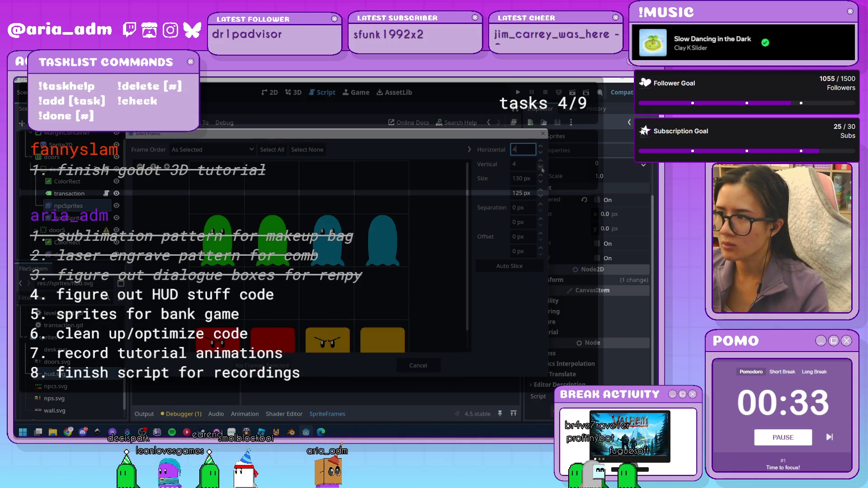
text(2)
drag(326, 235, 376, 234)
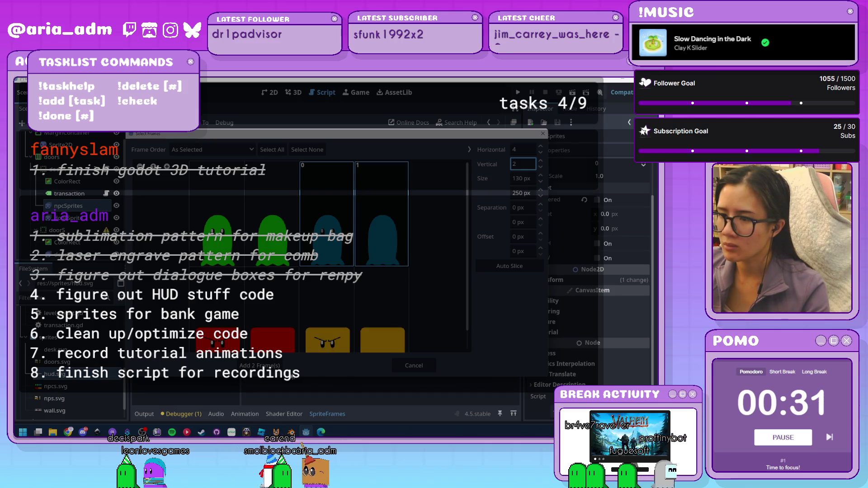
click(276, 366)
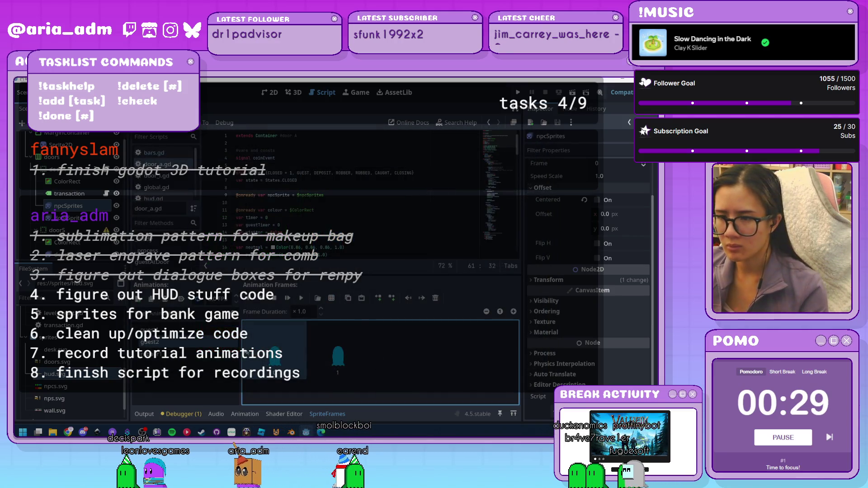
click(145, 415)
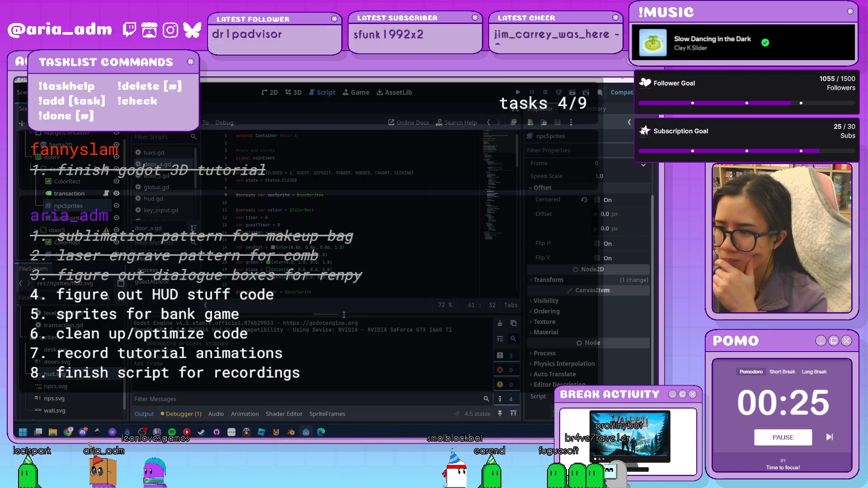
click(144, 414)
Change line 45's random call to randi_range(1,2) for the guest animation name
scroll(372, 319, down, 7)
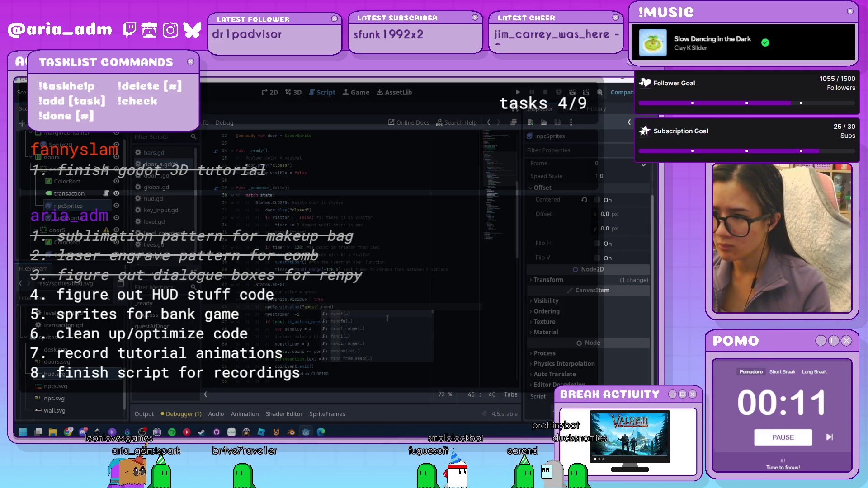
text(i)
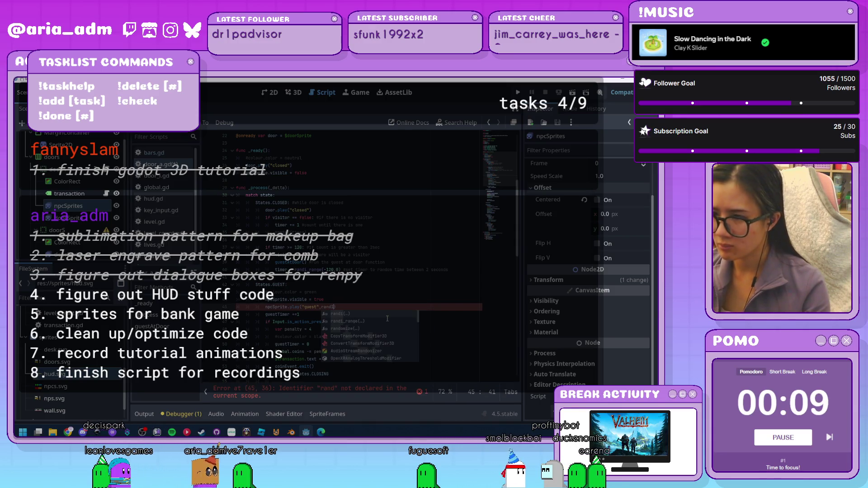
click(387, 318)
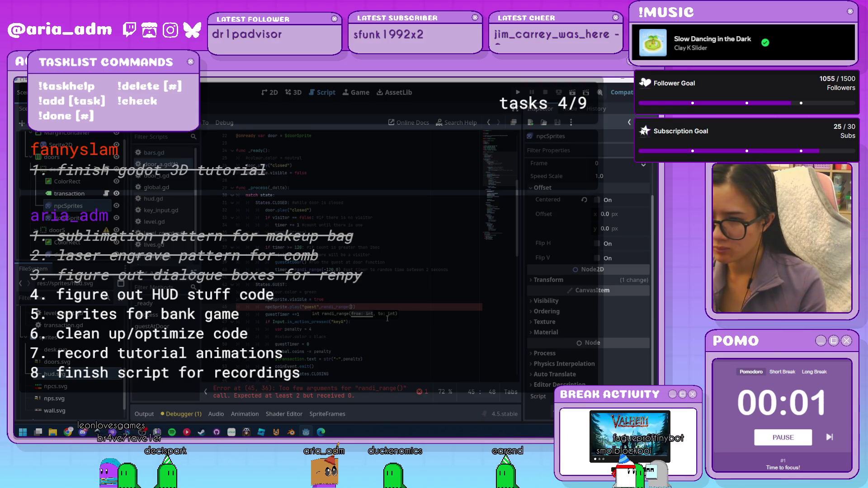
text(1,2)
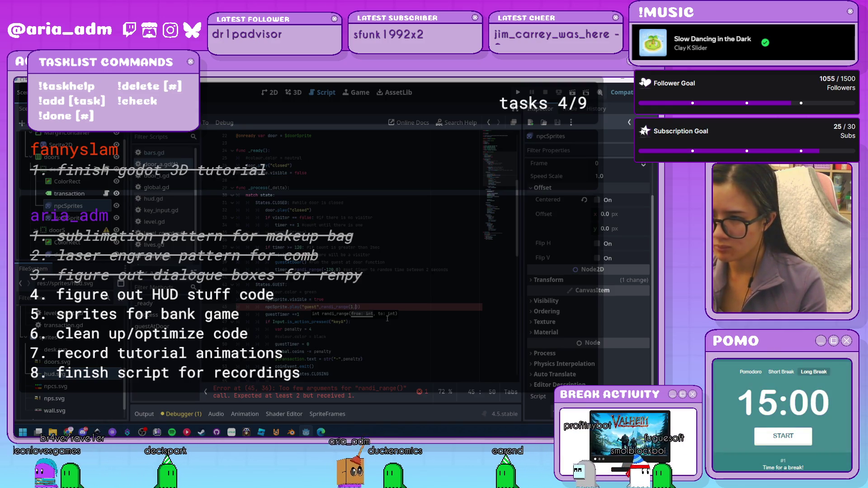
click(388, 344)
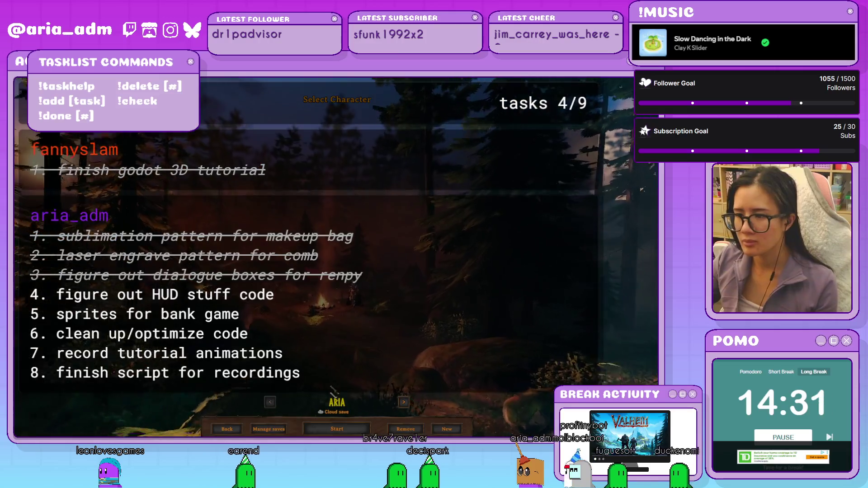
Continue from character selection to choosing a world
key(Return)
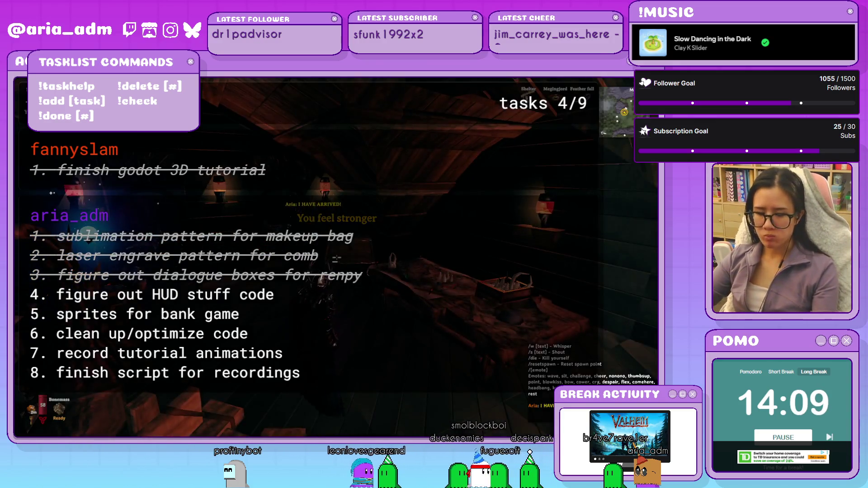
key(Tab)
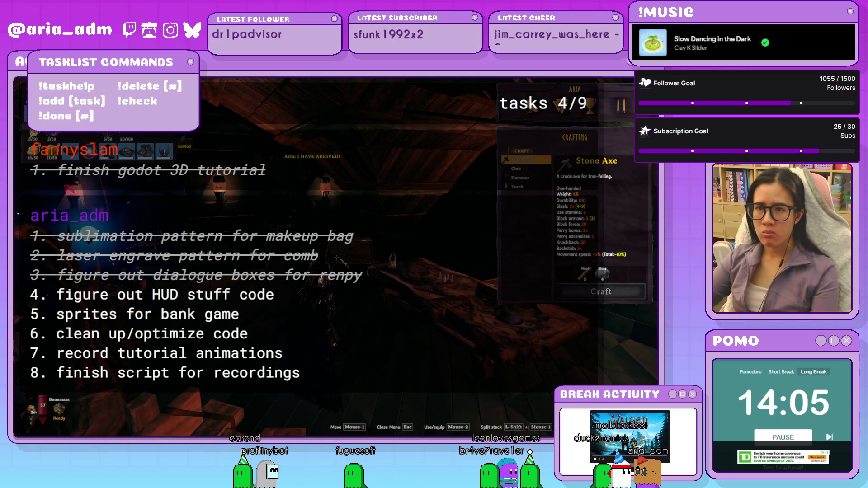
key(Tab)
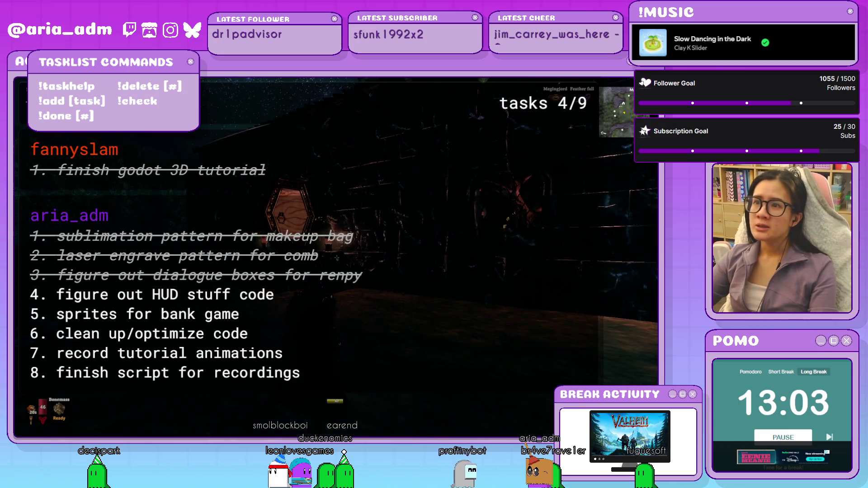
Zoom around the world map, close it, and walk forward toward the lantern and stairs
key(m)
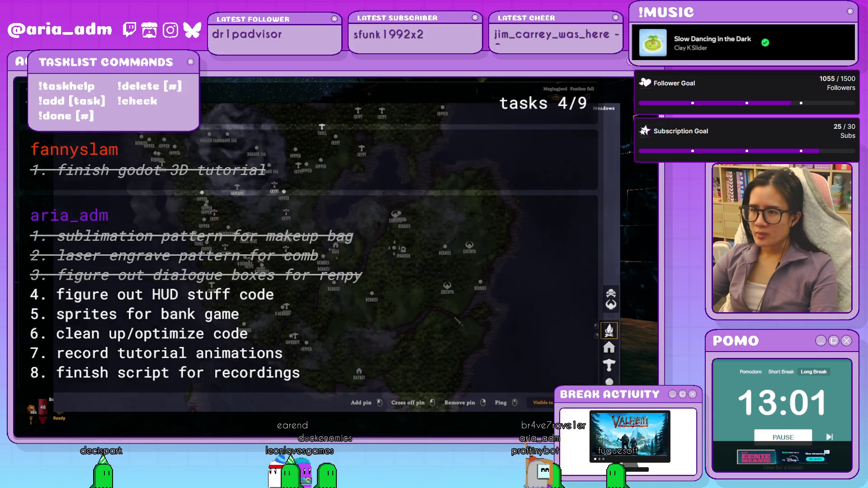
scroll(317, 244, down, 2)
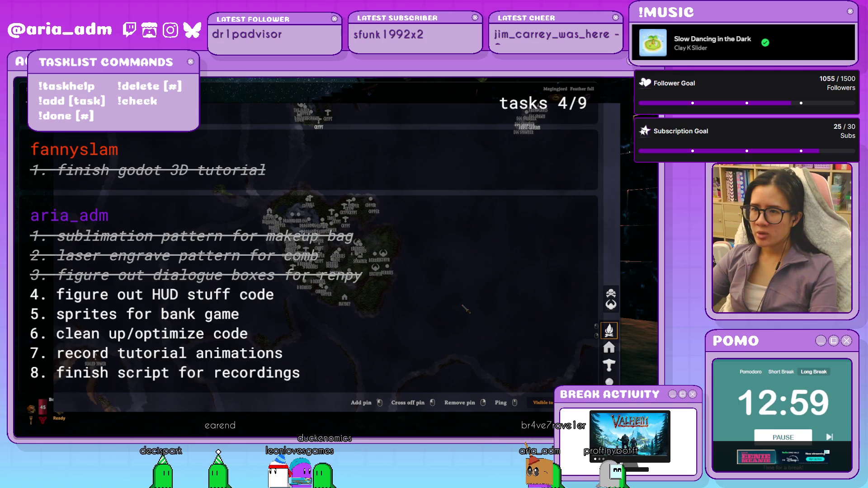
scroll(316, 244, up, 3)
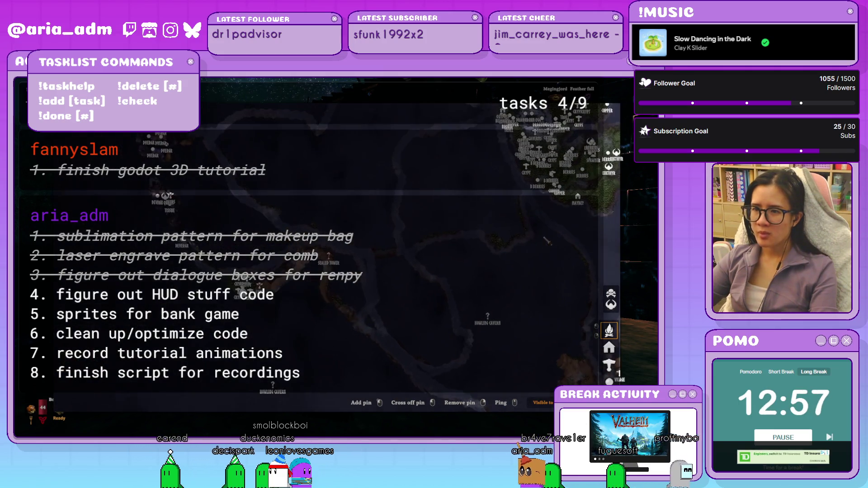
scroll(316, 244, down, 3)
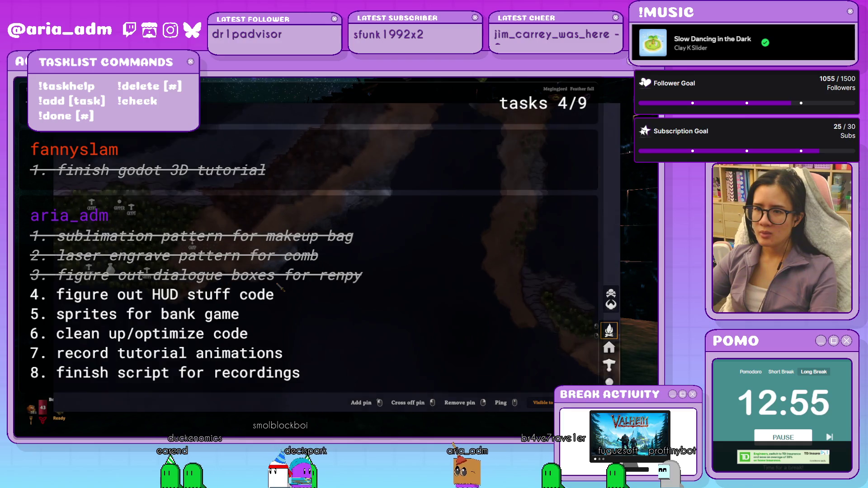
scroll(420, 326, up, 2)
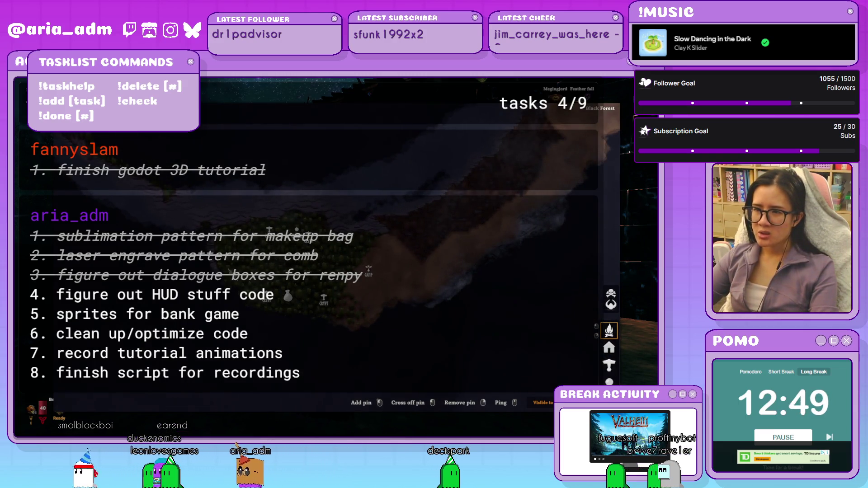
key(m)
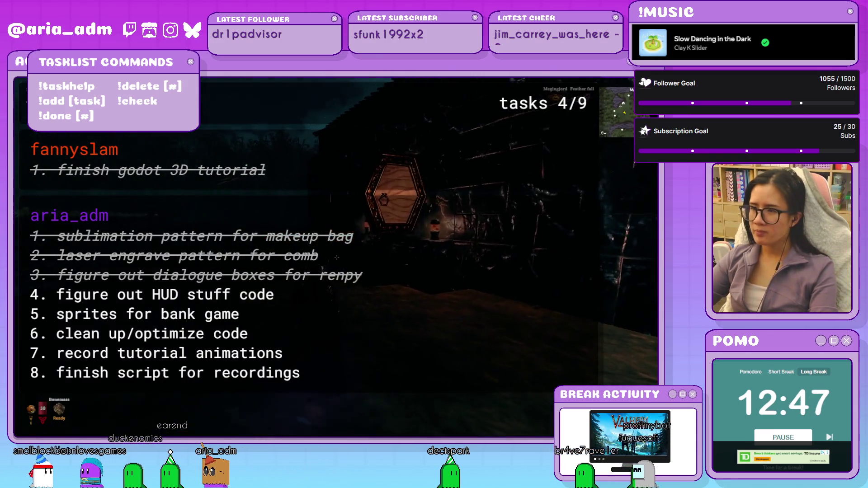
key(w)
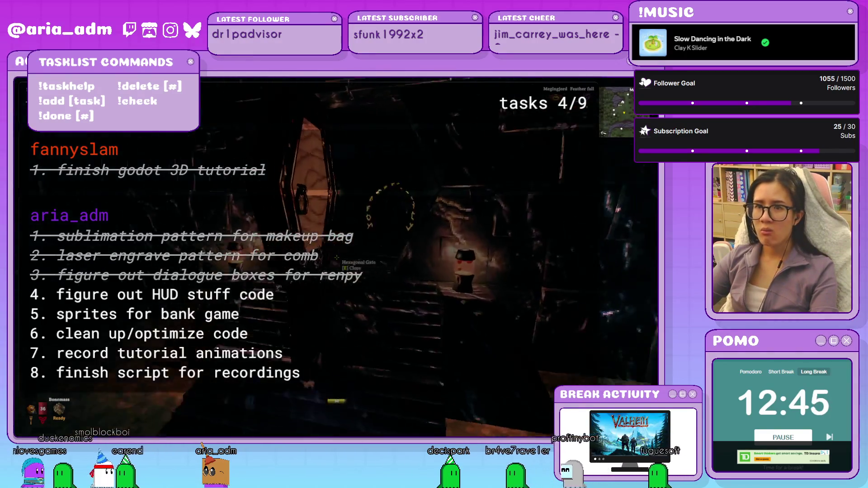
key(w)
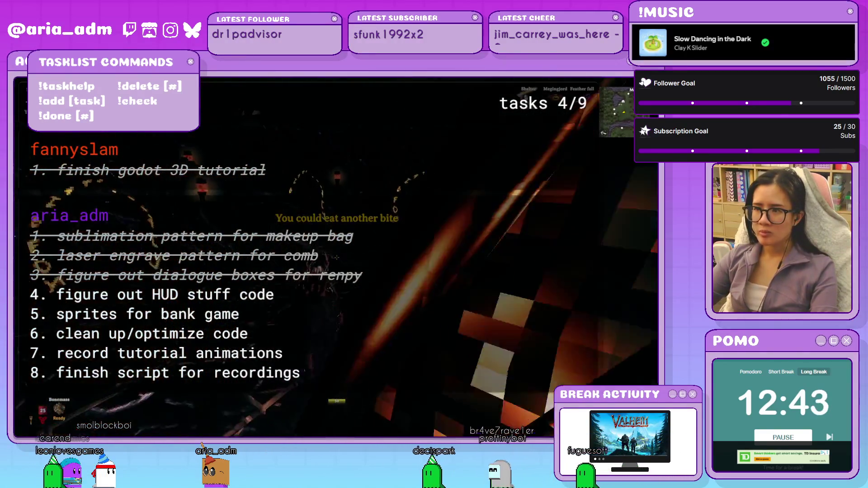
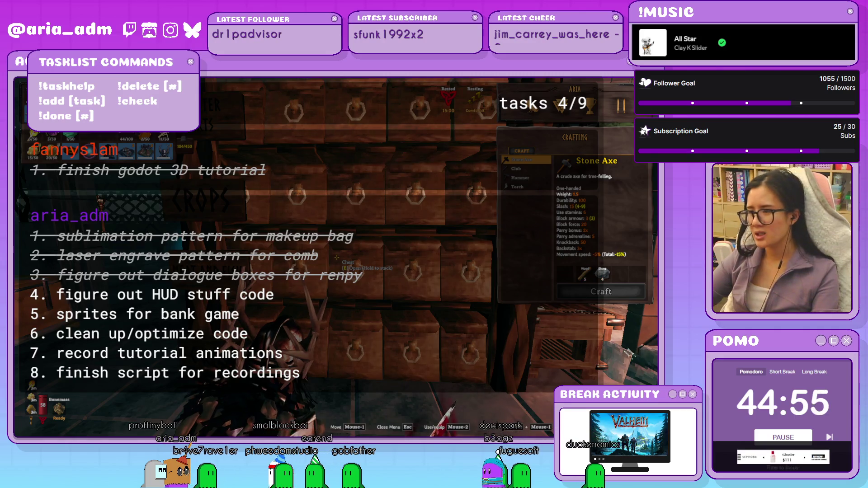
Close Valheim's crafting panel, switch to the Godot editor, and launch the bank game
key(Escape)
key(Escape)
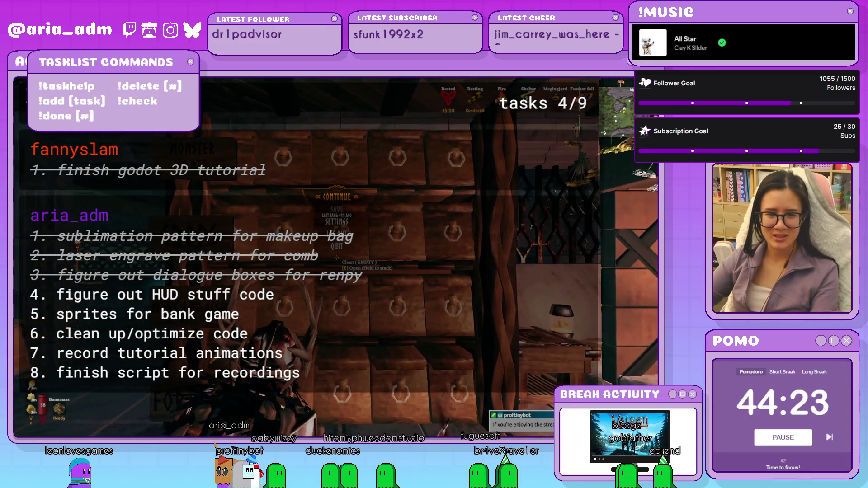
key(alt+Tab)
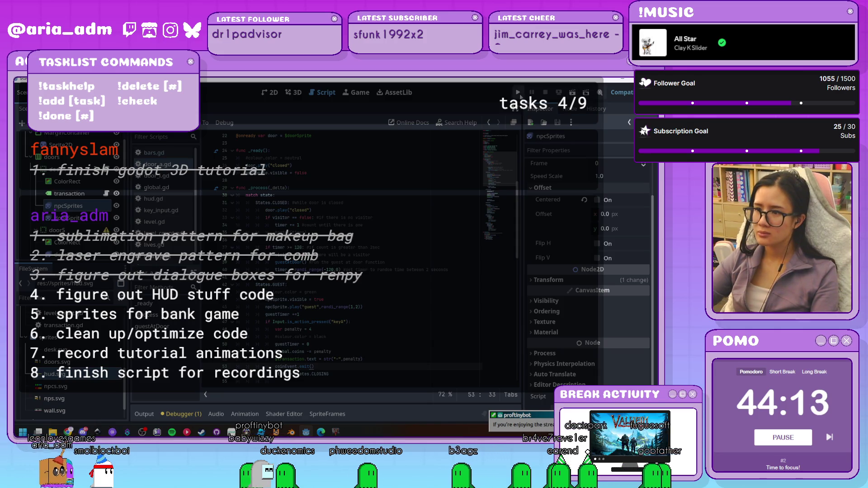
key(F5)
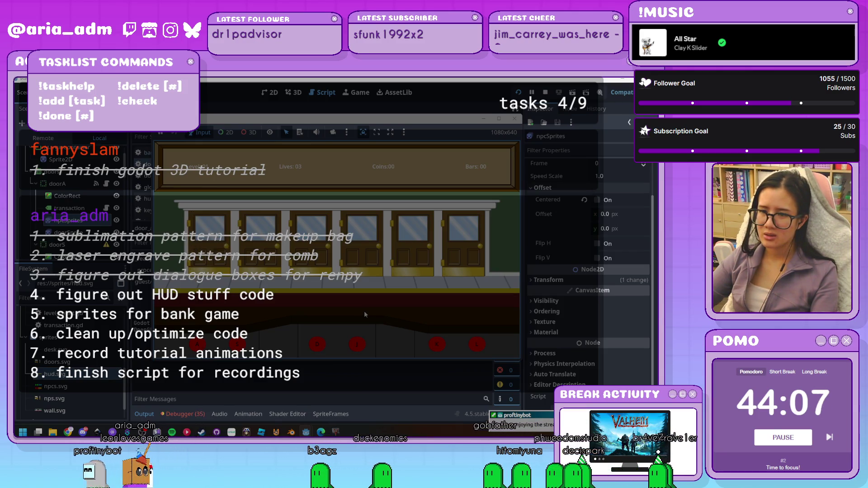
Stop the game, trace its errors to line 45 of door_a.gd, clear them, and collapse the panel
click(515, 119)
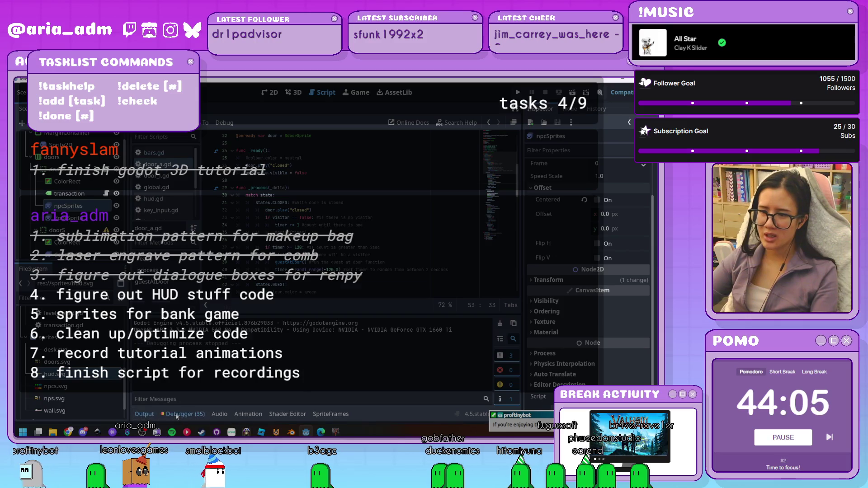
click(192, 307)
click(303, 357)
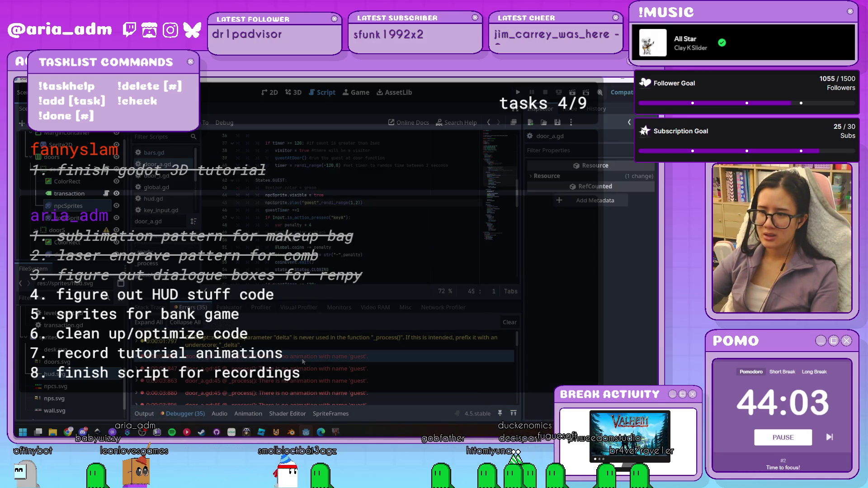
click(510, 322)
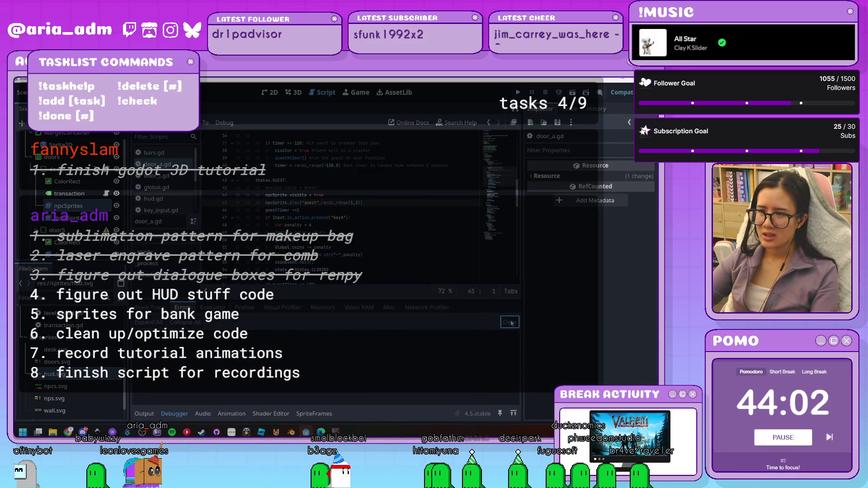
click(398, 205)
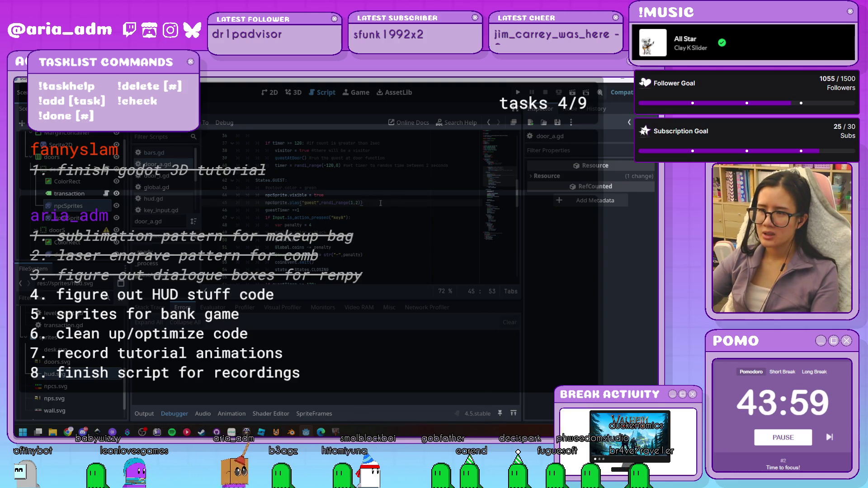
click(178, 415)
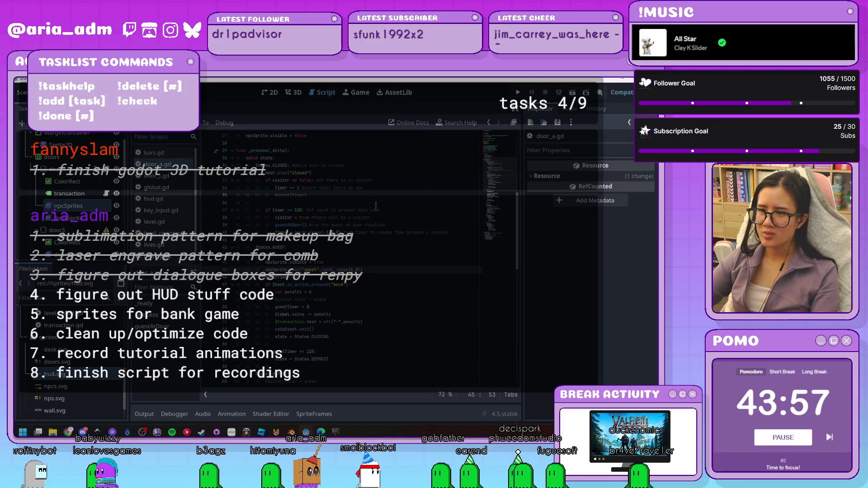
Delete the randi_range(1,2) argument and select the "guest" play call on line 45
ctrl+scroll(408, 310, up, 2)
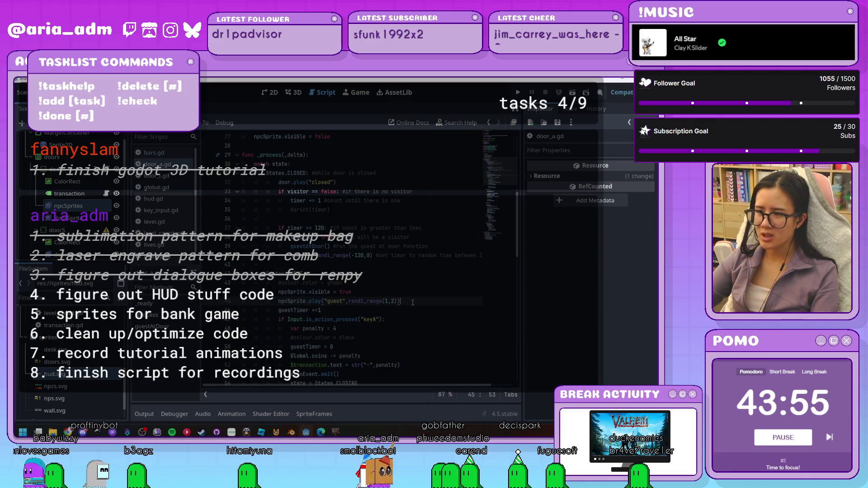
drag(397, 301, 345, 300)
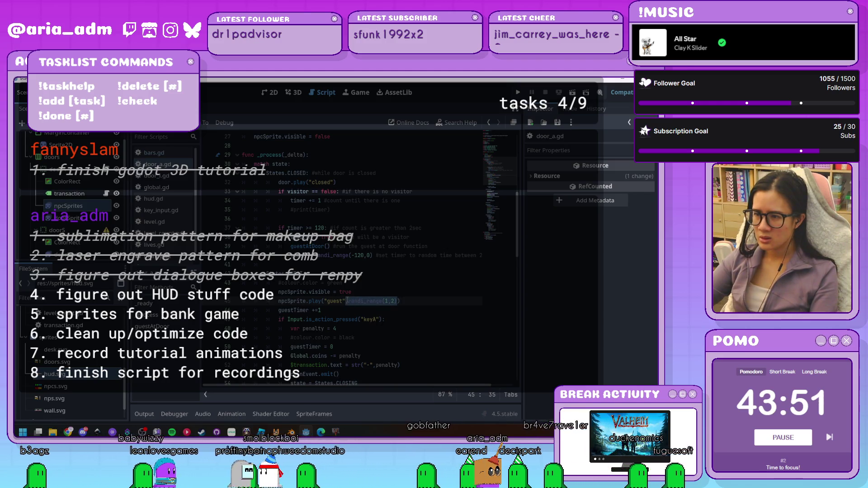
key(BackSpace)
click(334, 301)
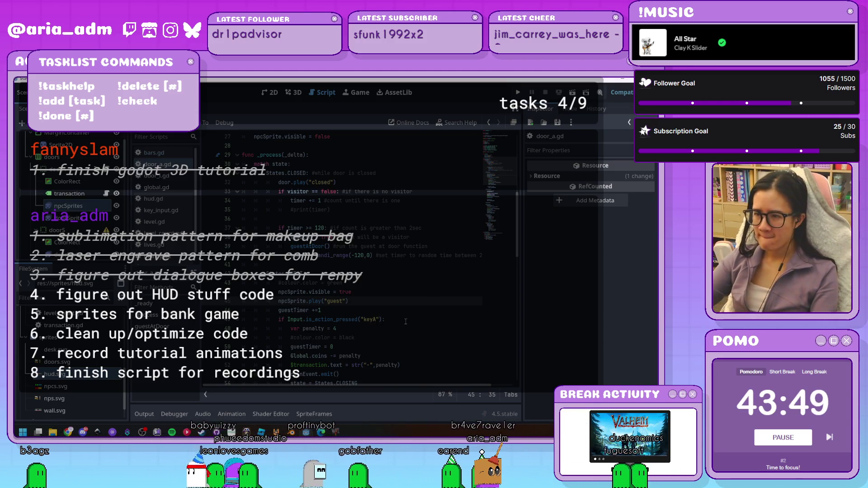
drag(310, 301, 376, 302)
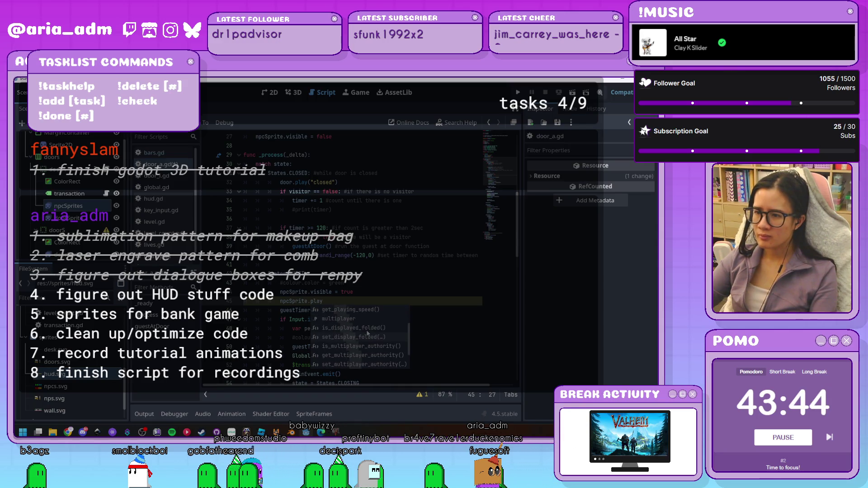
Rework the play call's argument, removing the quotes and the half-typed get_ran text
scroll(367, 333, down, 3)
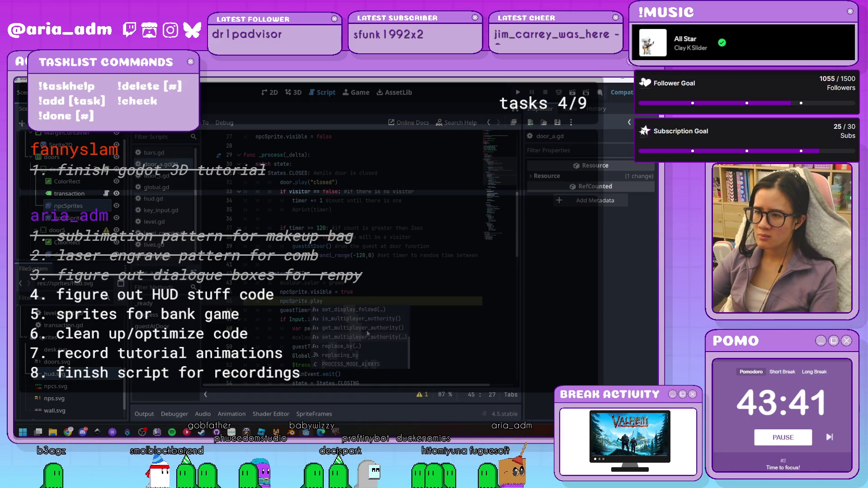
scroll(367, 333, up, 3)
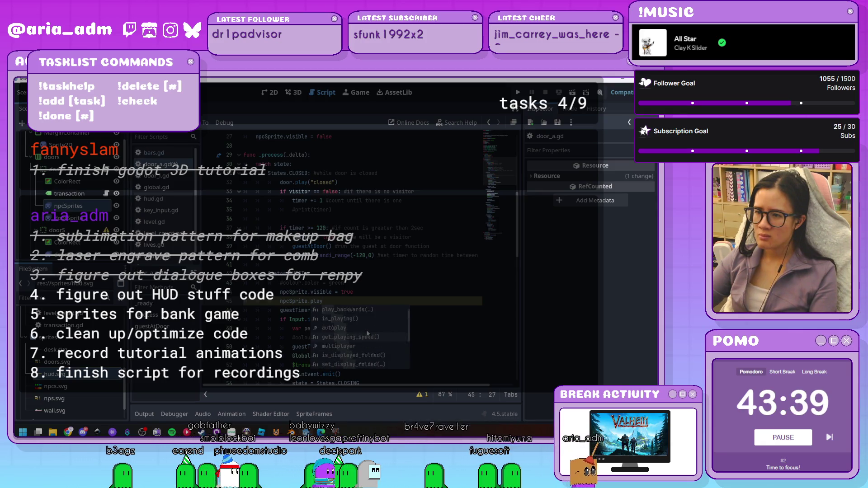
key(Escape)
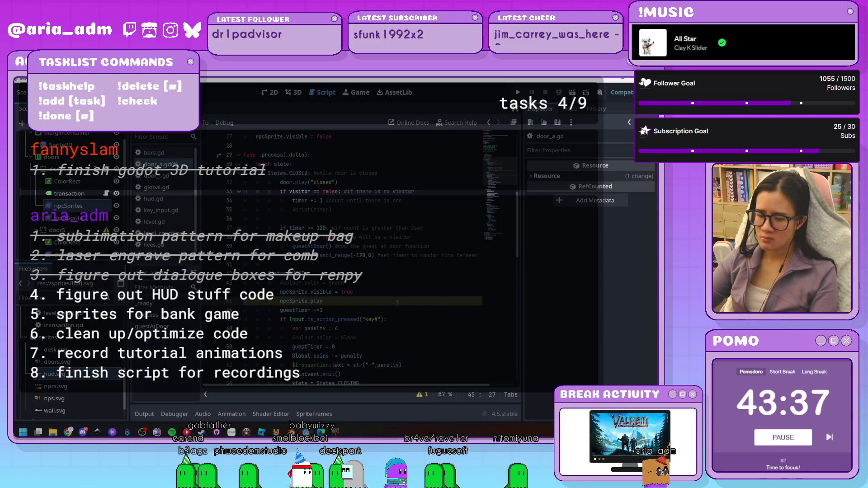
text(())
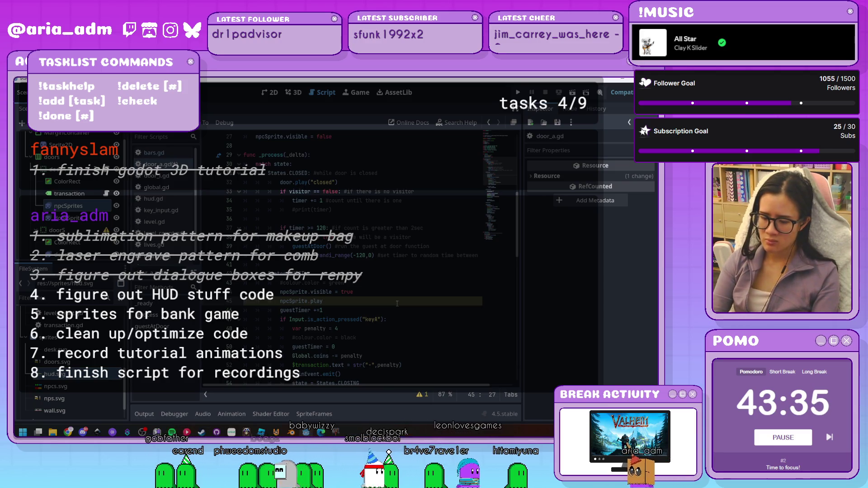
text(")
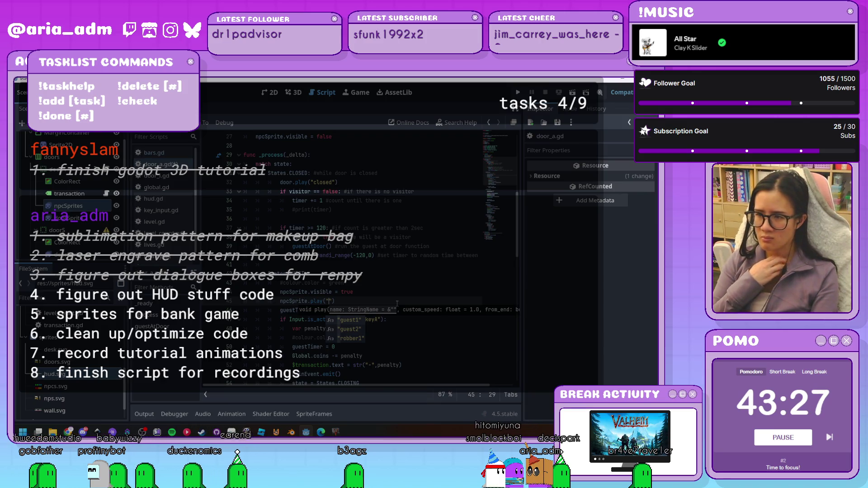
key(Right)
key(BackSpace)
text(get_ran)
key(BackSpace)
key(BackSpace)
key(BackSpace)
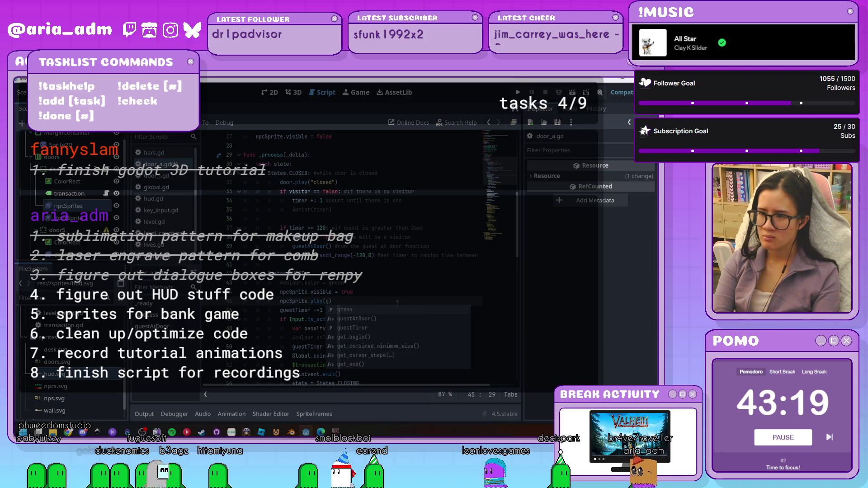
key(BackSpace)
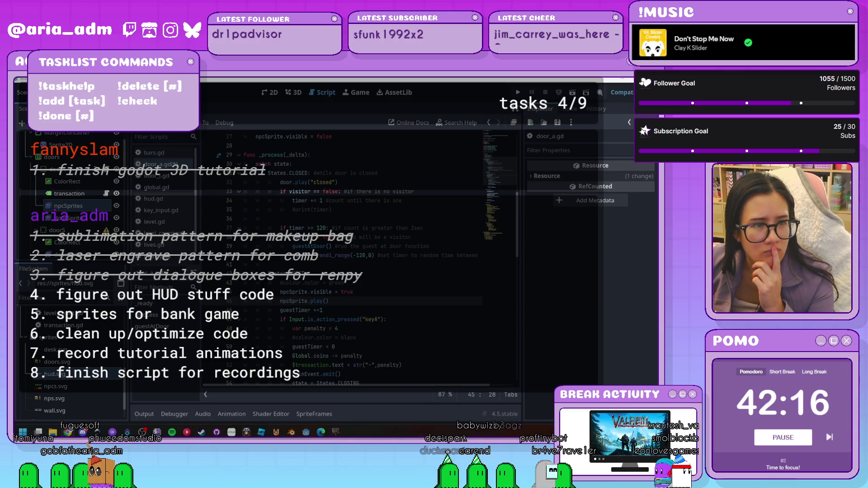
scroll(407, 298, down, 2)
Insert a new line 45 after line 44 that begins declaring var guestNumber = pick_
key(Up)
key(Up)
key(Up)
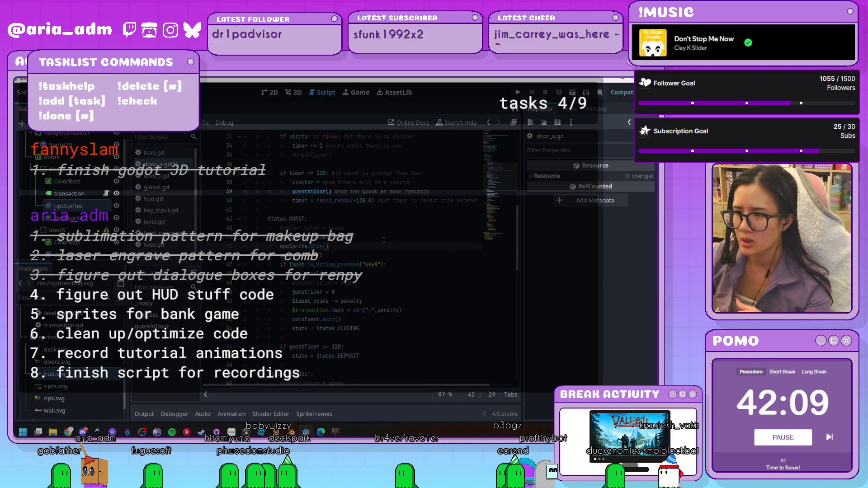
click(398, 237)
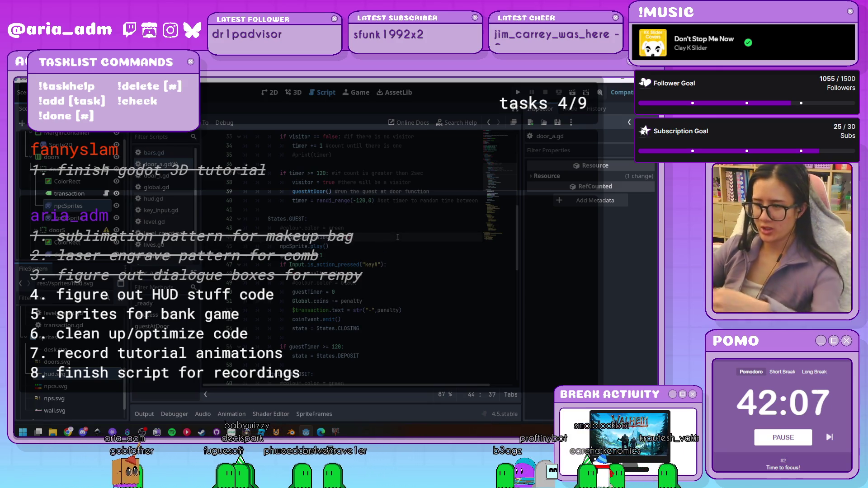
key(Return)
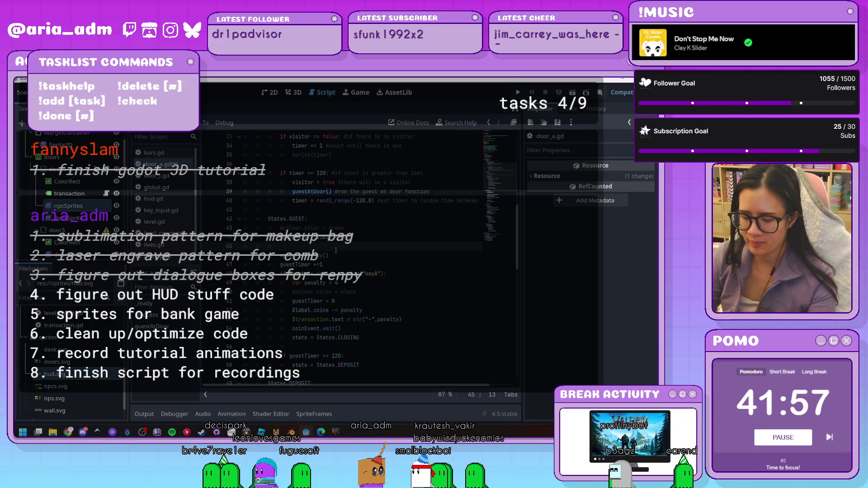
text(pick)
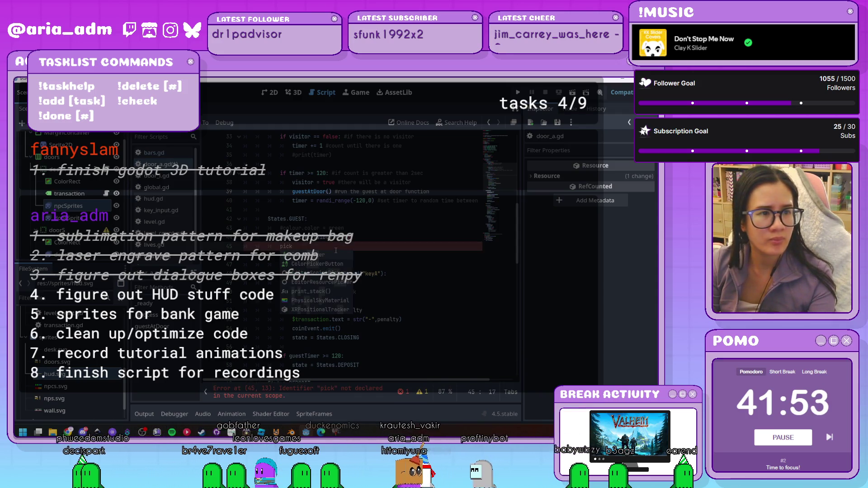
text(_random)
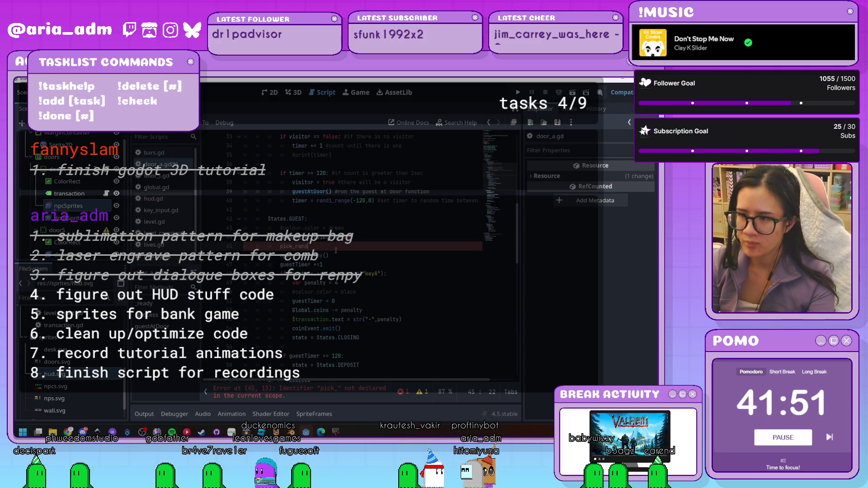
text(())
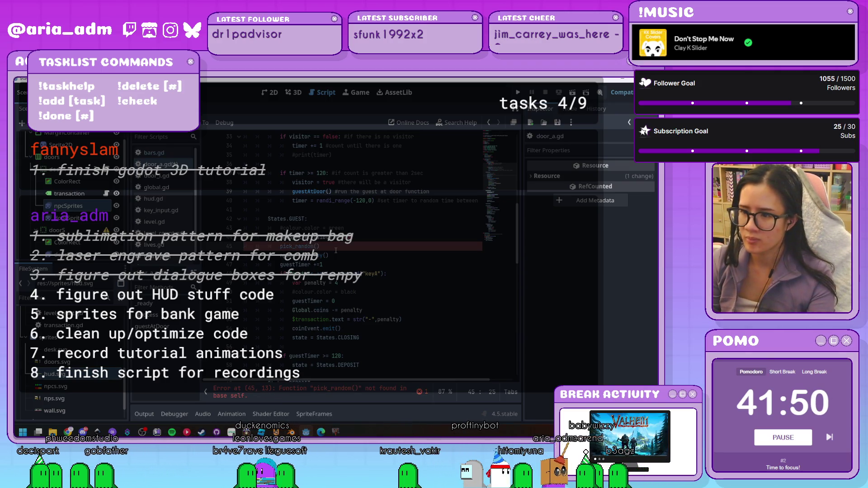
key(BackSpace)
key(BackSpace)
key(BackSpace)
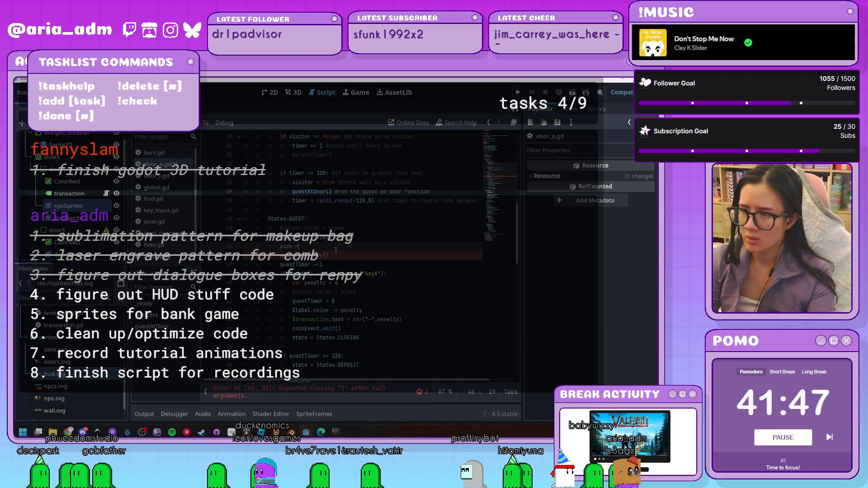
text(va)
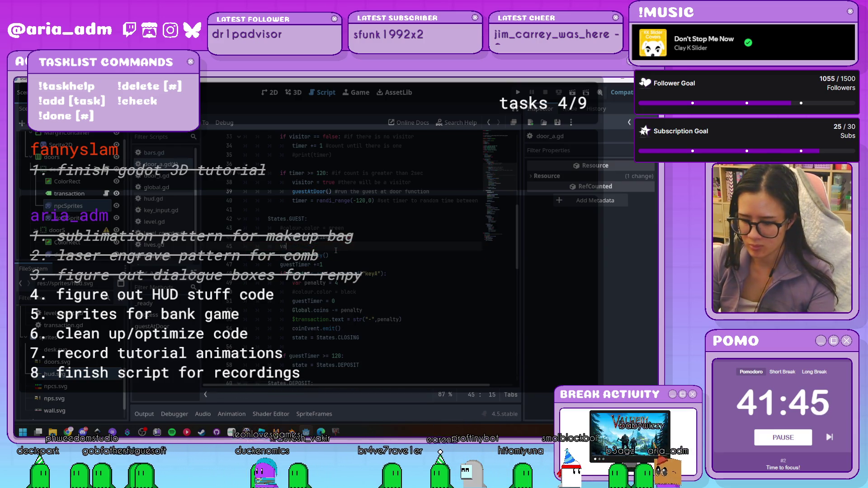
text(r guestNumber)
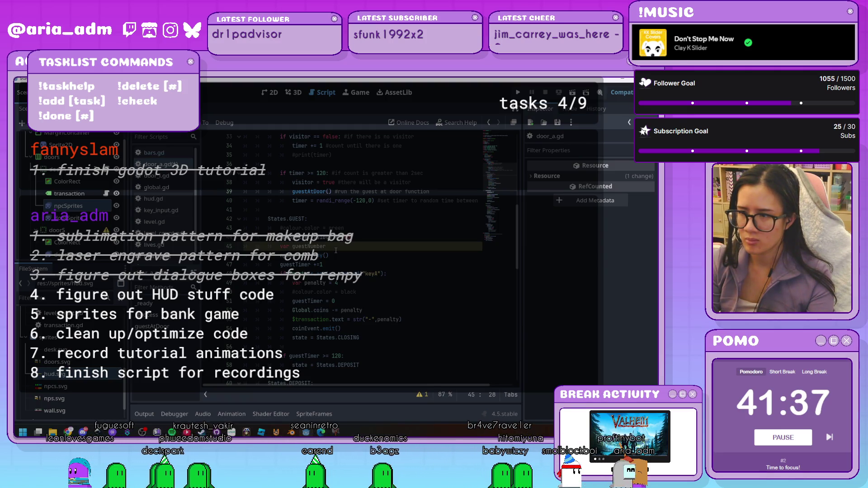
text(p)
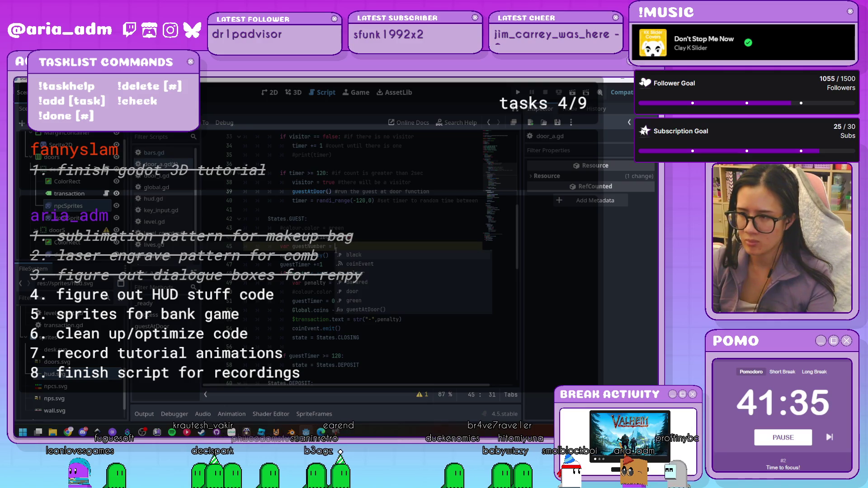
text(ick_random)
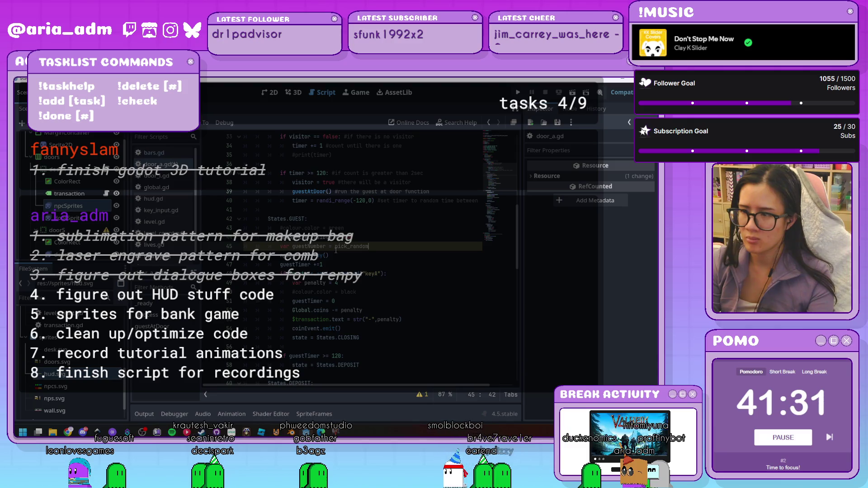
Make guestNumber a randi_range(1,2) roll and start a new line beneath it
key(BackSpace)
key(BackSpace)
key(BackSpace)
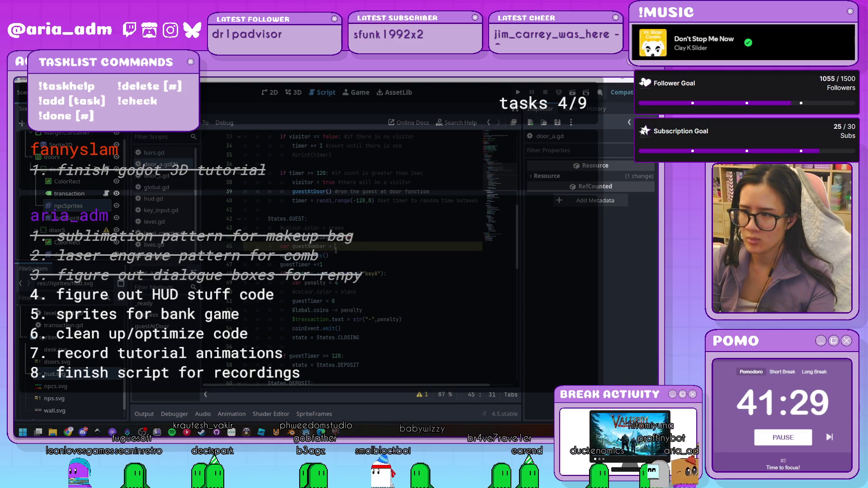
text(randi)
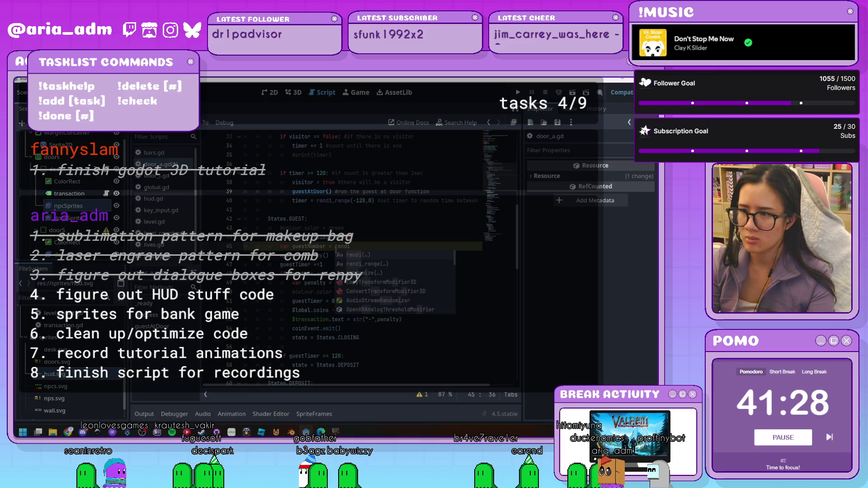
text(_range(1,2)
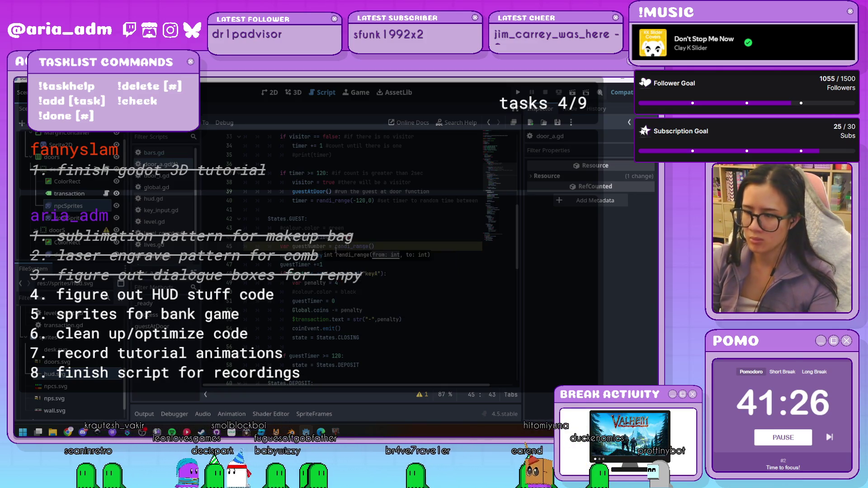
text())
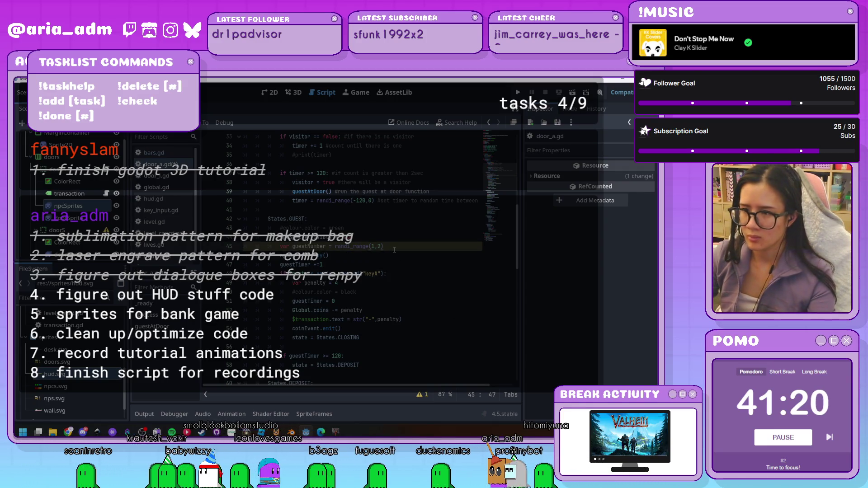
key(Return)
key(BackSpace)
key(BackSpace)
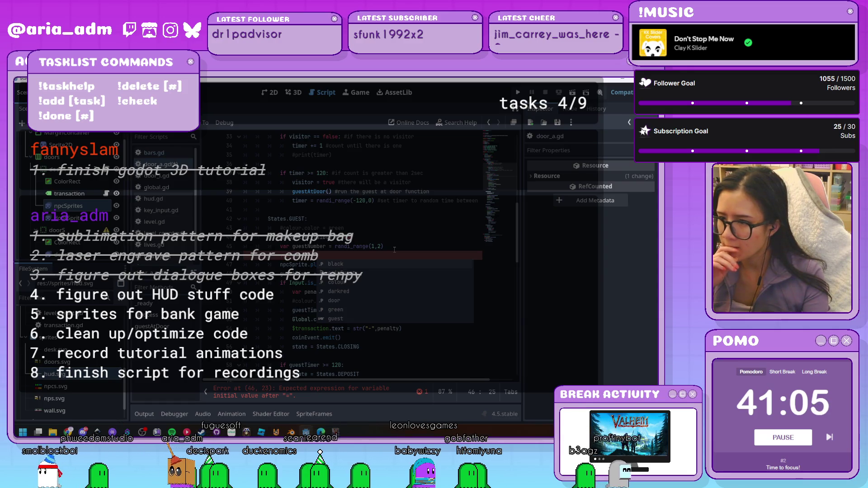
Build var guest = str("guest", guestNumber), play it on npcSprite, and run the game
key(Return)
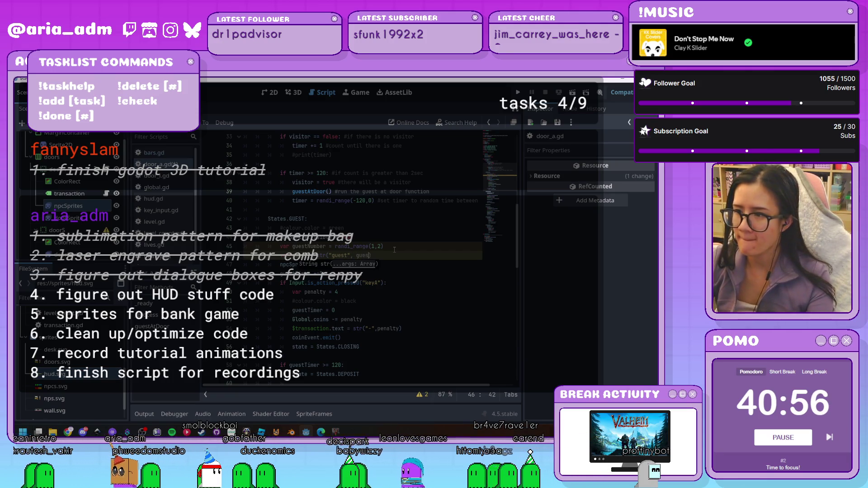
text(t)
click(397, 282)
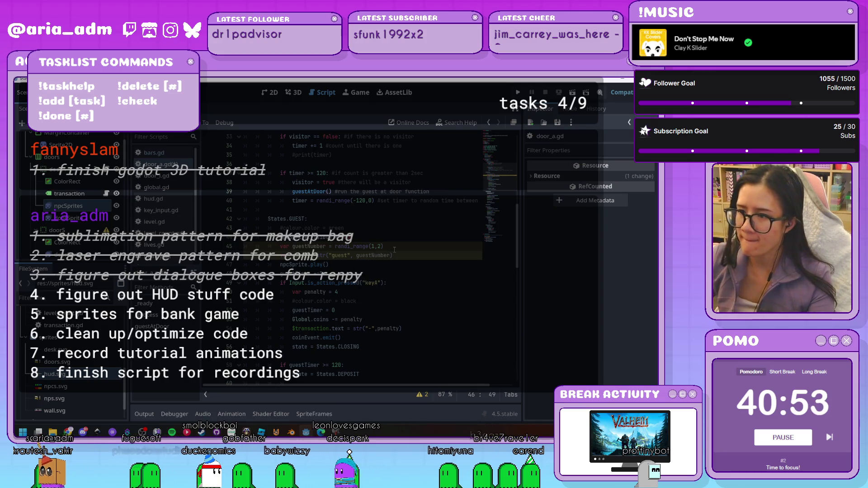
click(325, 264)
text(guest)
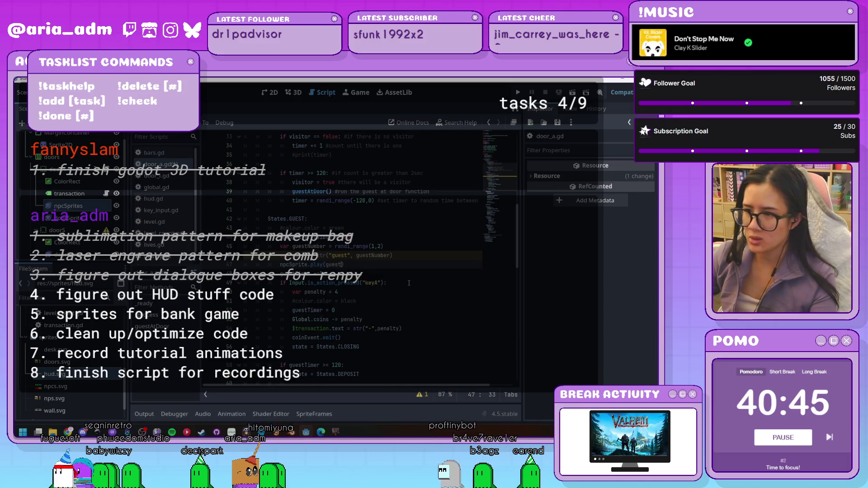
click(447, 249)
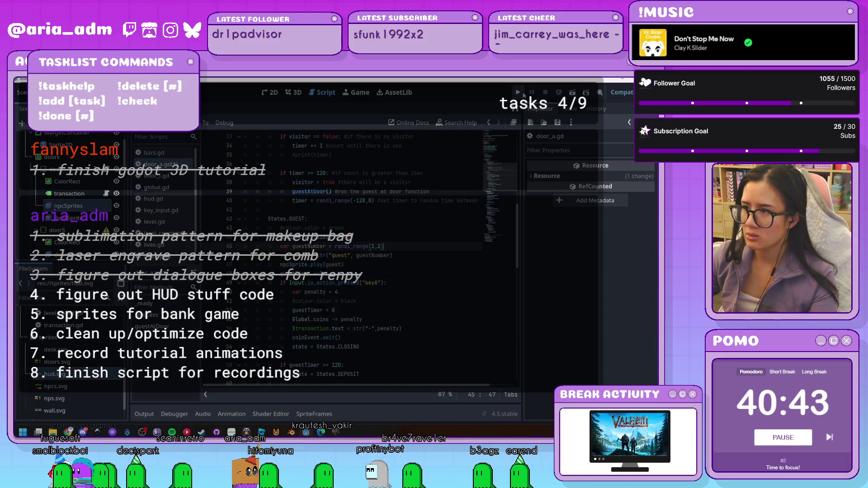
key(F5)
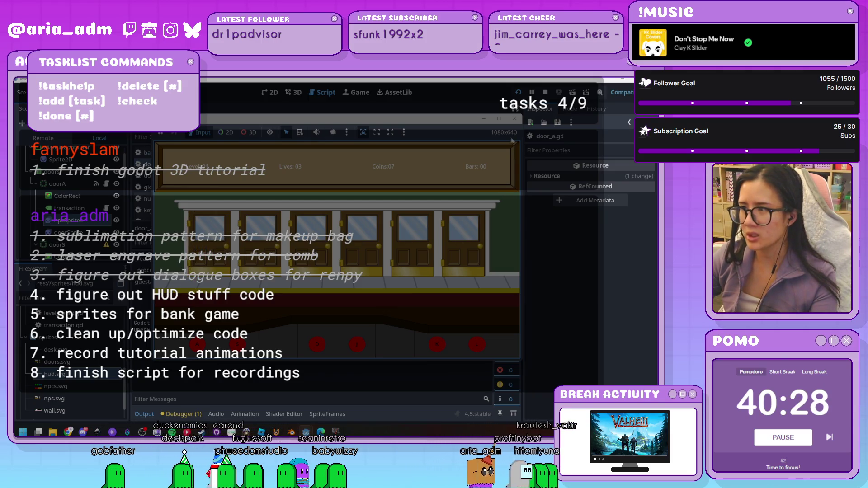
Stop the running bank-door game from the toolbar
click(515, 119)
scroll(407, 259, down, 1)
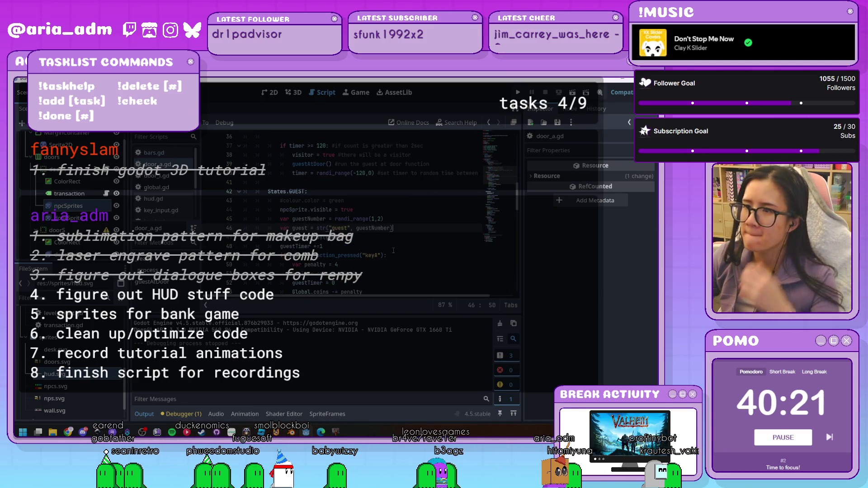
scroll(393, 250, up, 2)
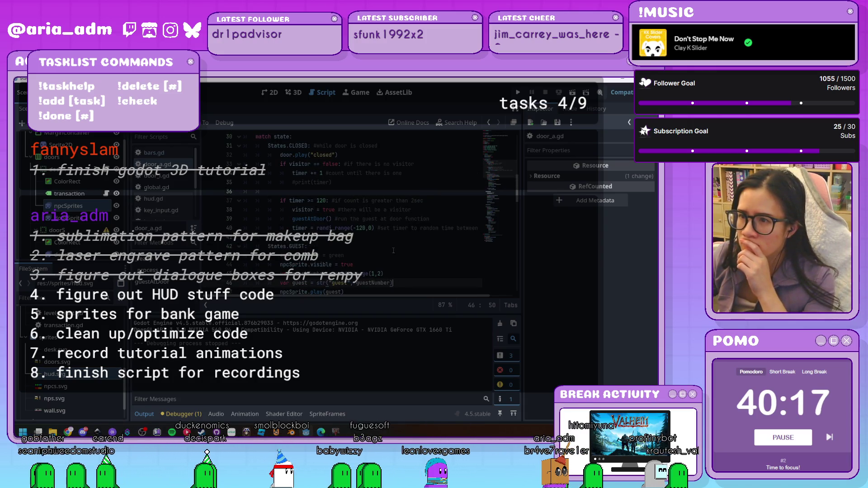
scroll(394, 251, down, 3)
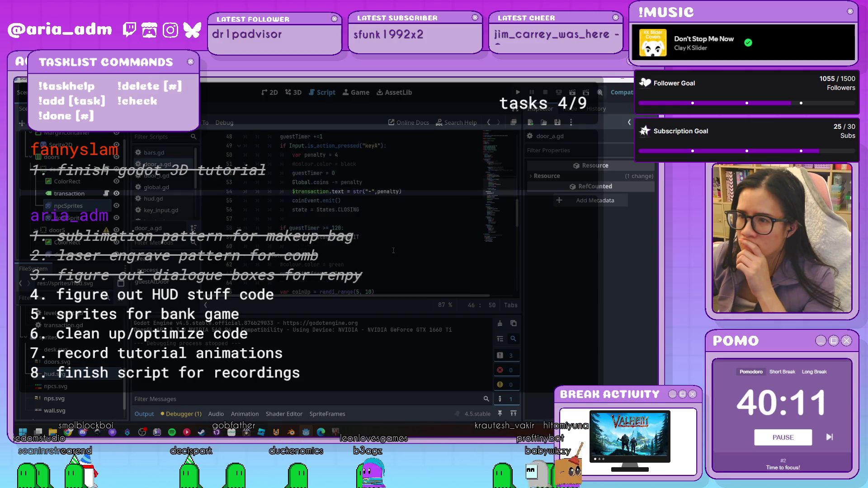
scroll(393, 250, down, 5)
scroll(395, 251, up, 9)
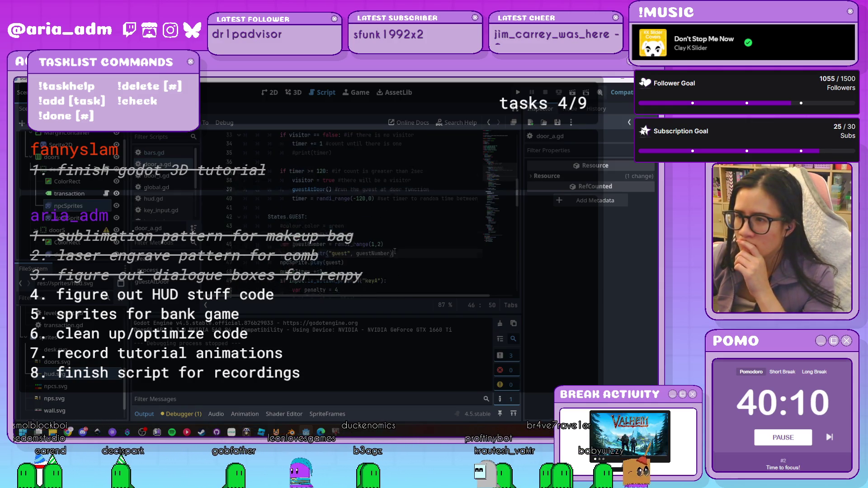
scroll(394, 251, down, 1)
scroll(395, 251, down, 1)
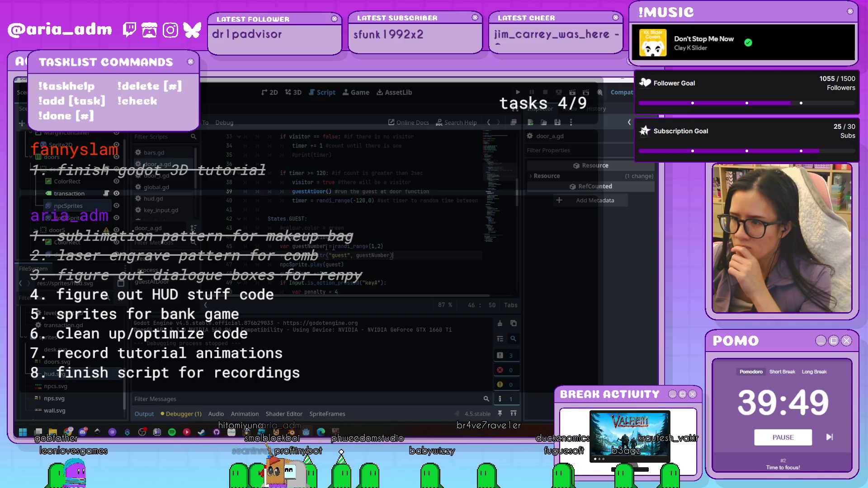
drag(326, 246, 280, 245)
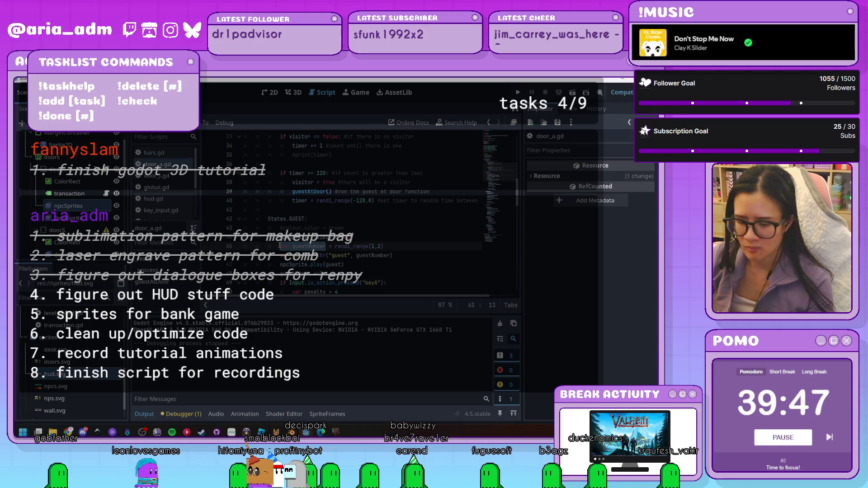
scroll(280, 246, up, 7)
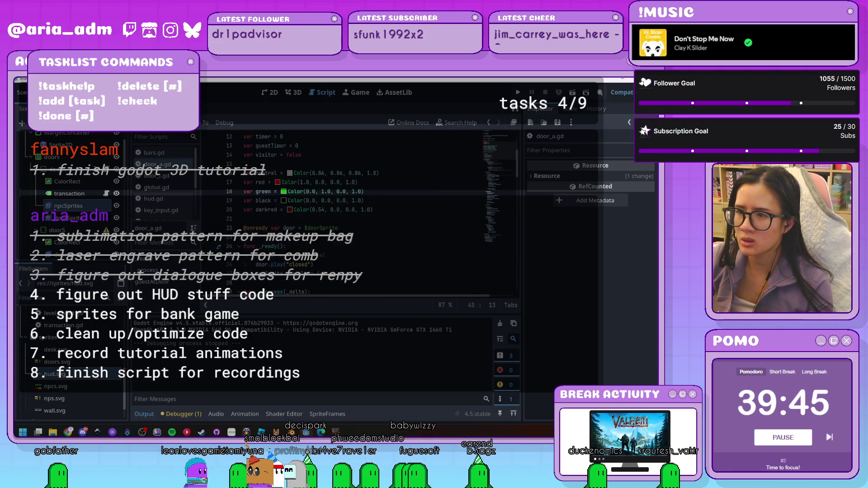
scroll(353, 213, down, 2)
scroll(353, 212, up, 2)
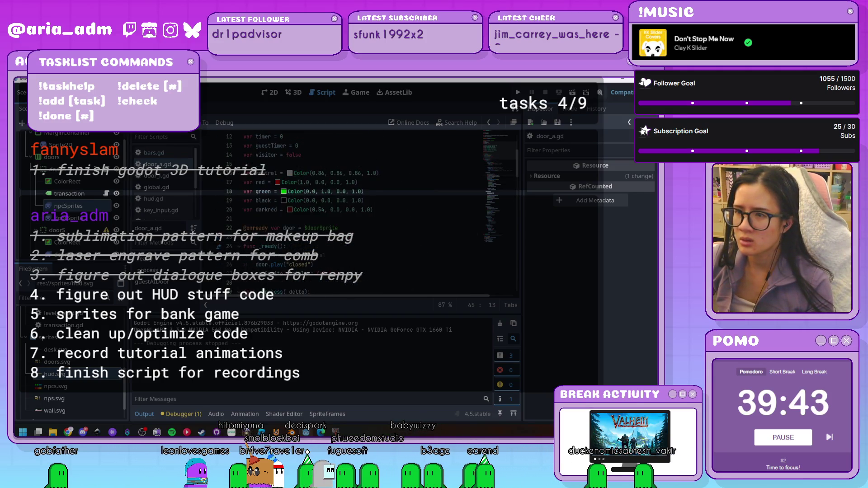
scroll(352, 212, up, 4)
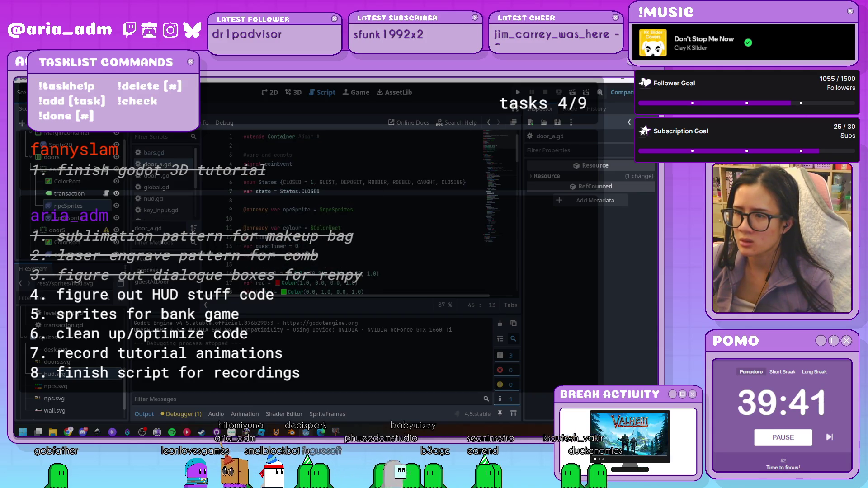
Add a guestNumber declaration line near the top and select the randi_range(1,2) line
key(Return)
text(var guestNumber)
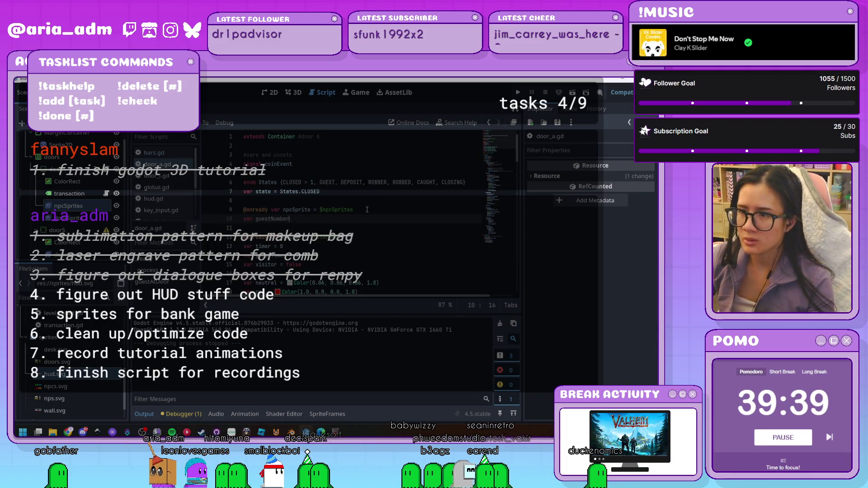
scroll(367, 209, down, 18)
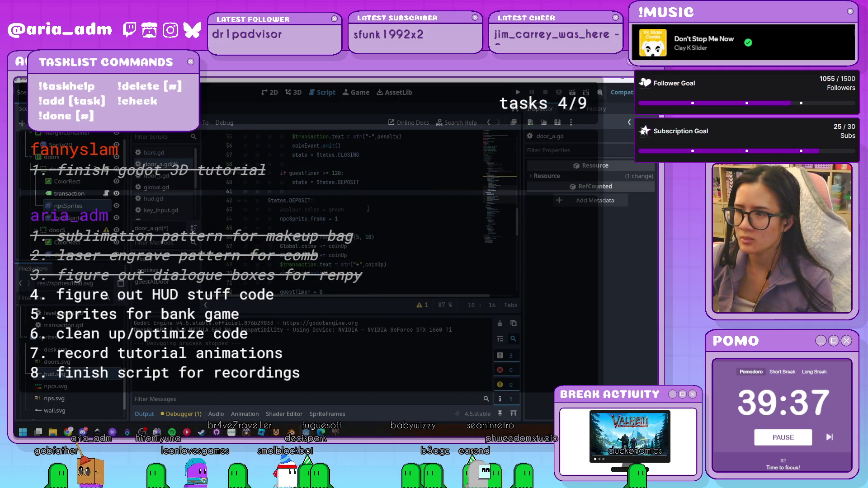
scroll(368, 208, up, 4)
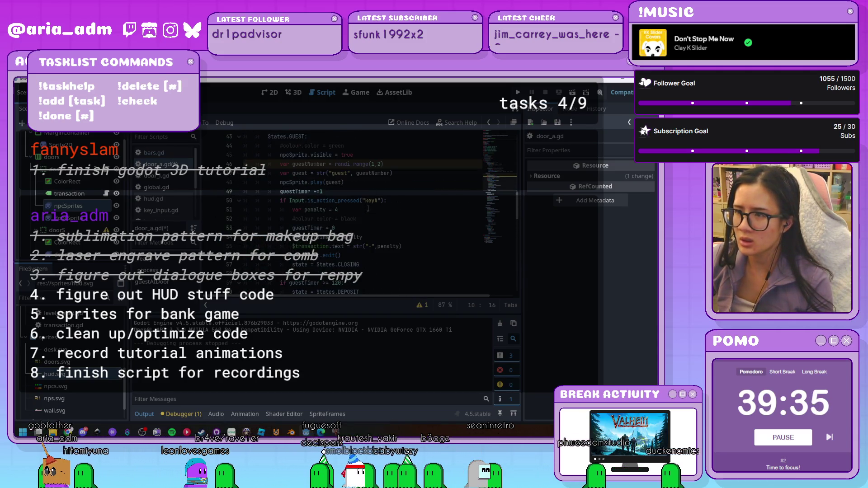
scroll(368, 209, up, 1)
drag(383, 191, 280, 192)
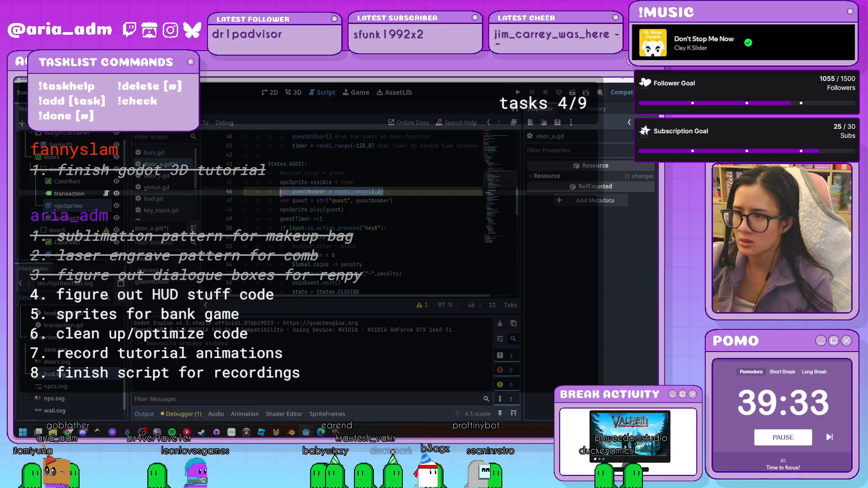
Paste the roll into guestAtDoor without var, then run the project
scroll(336, 213, down, 9)
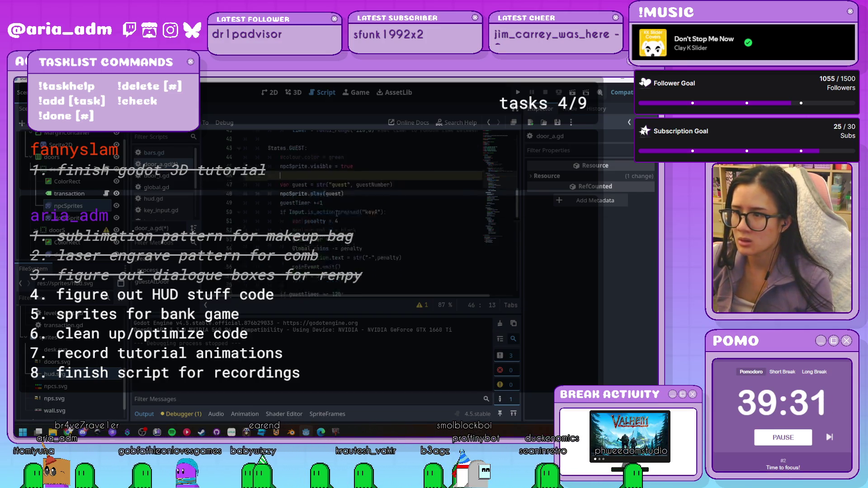
scroll(336, 213, down, 14)
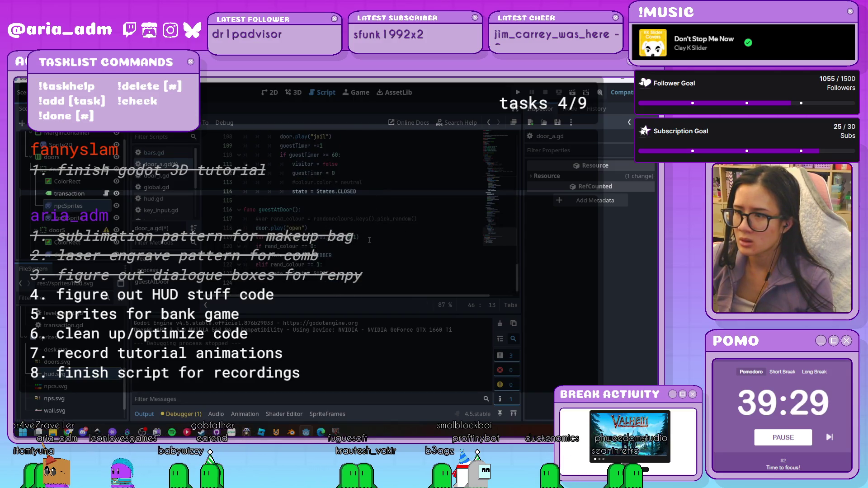
click(377, 273)
key(ctrl+v)
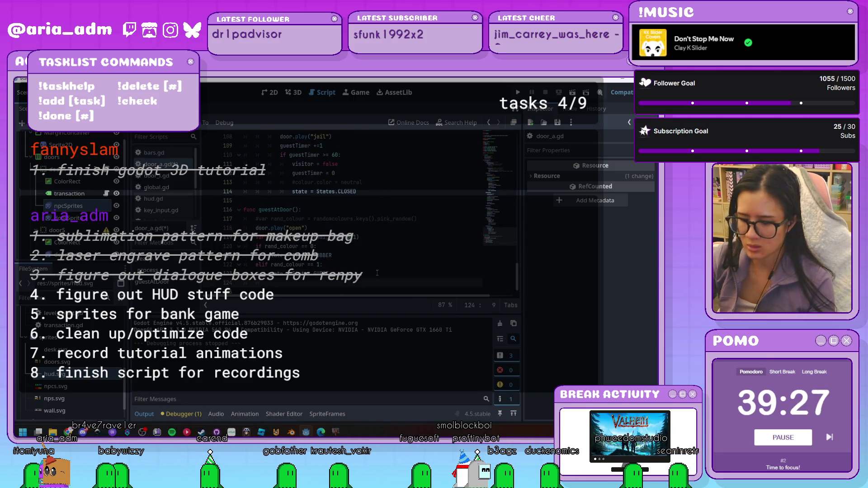
key(BackSpace)
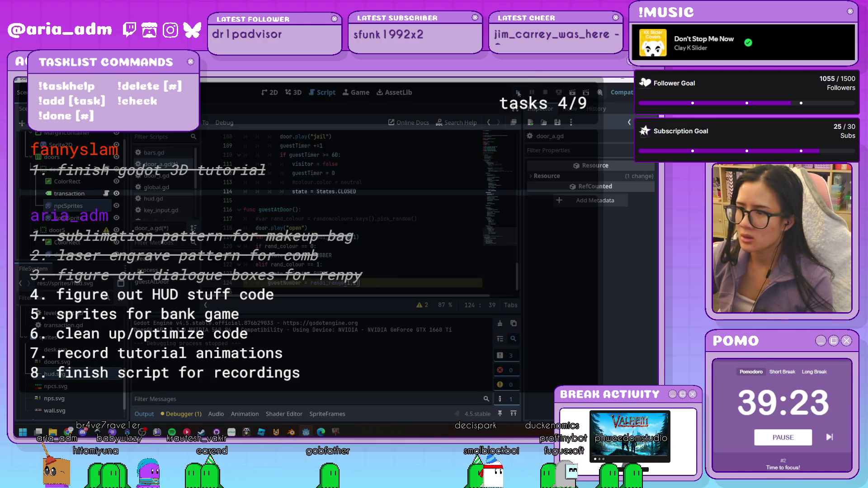
click(518, 92)
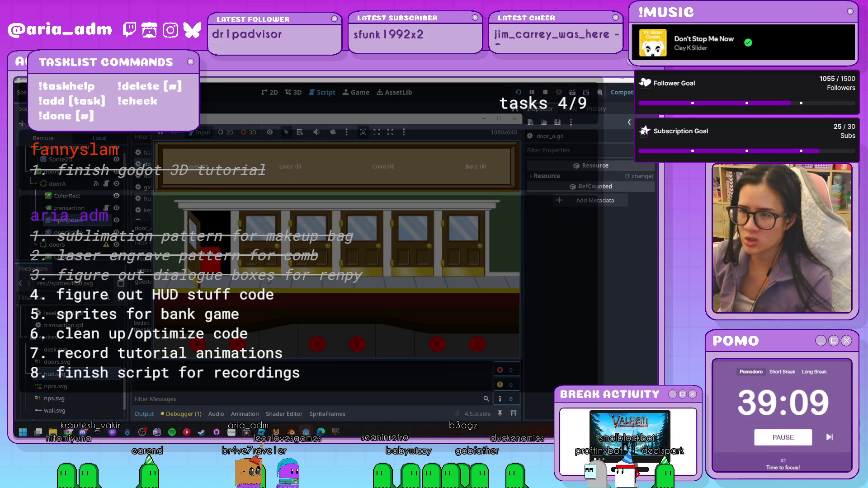
click(514, 119)
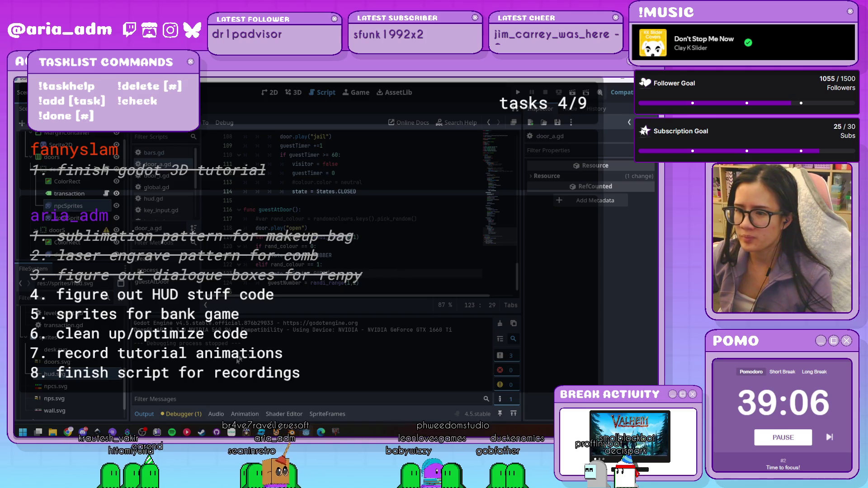
click(181, 414)
click(281, 340)
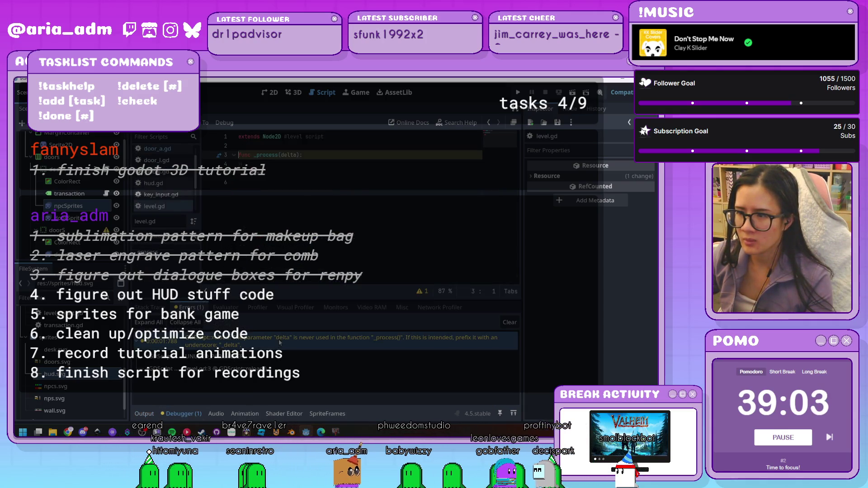
Rename level.gd's _process parameter to _delta, save, and switch back to door_a.gd
click(280, 154)
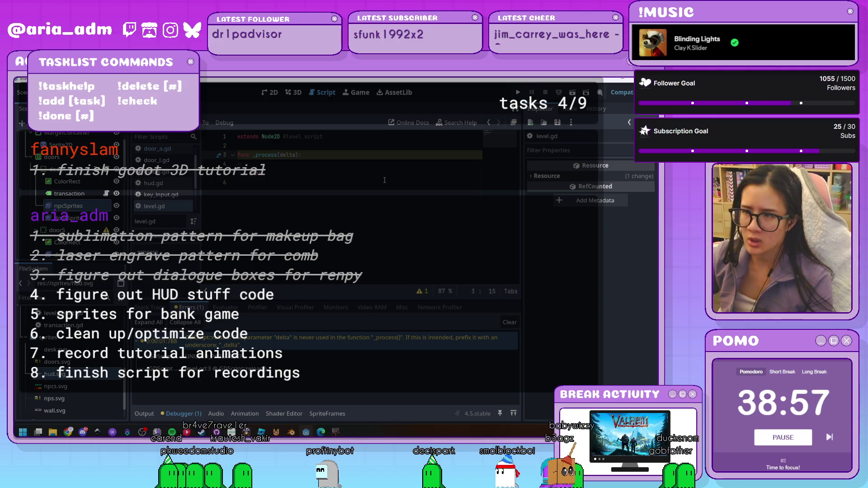
text(_)
key(ctrl+s)
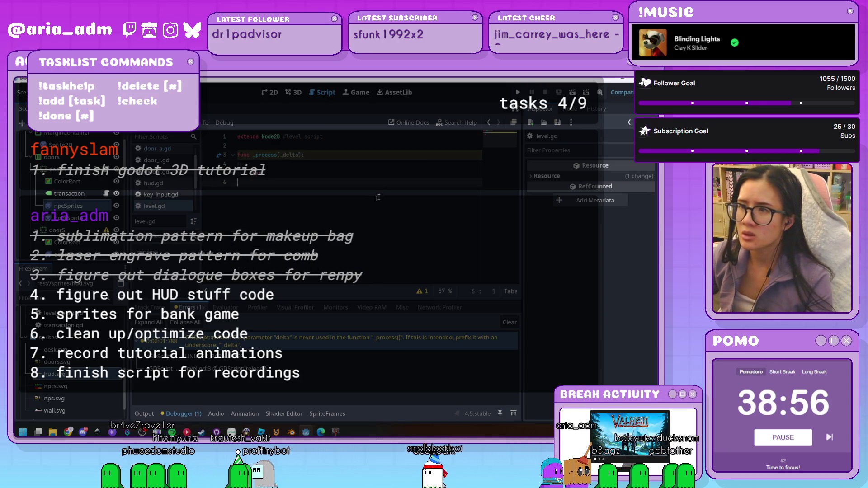
click(385, 181)
scroll(76, 192, up, 3)
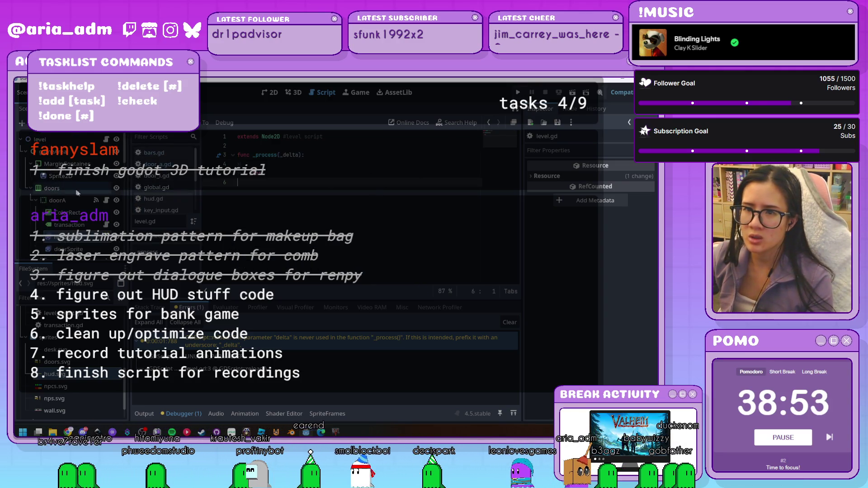
click(105, 200)
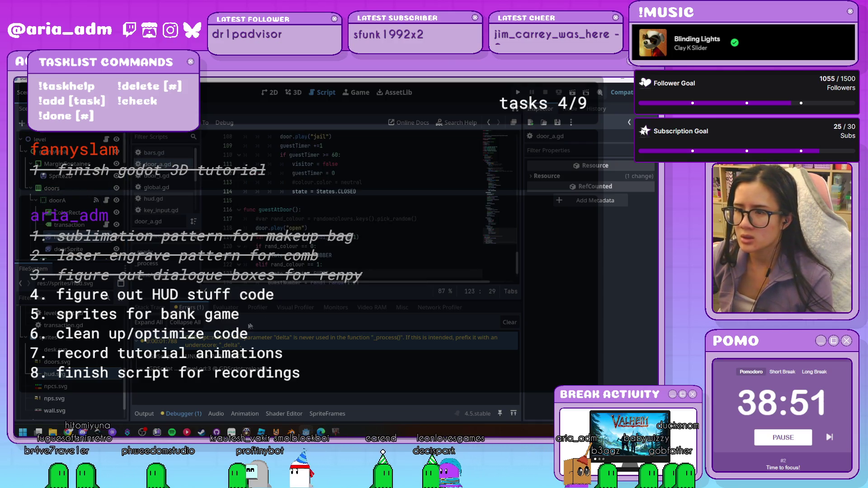
Hide the Debugger panel, review door_a.gd around line 65, and run the game with F5
click(167, 414)
scroll(383, 376, up, 7)
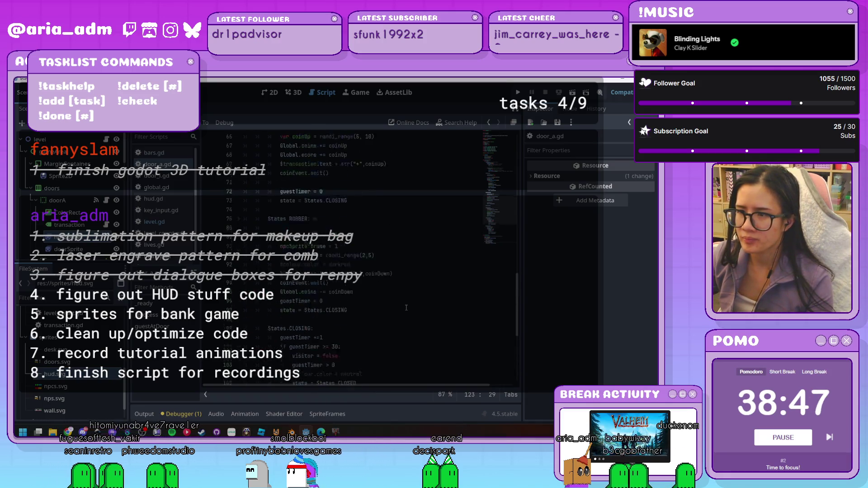
scroll(406, 308, up, 5)
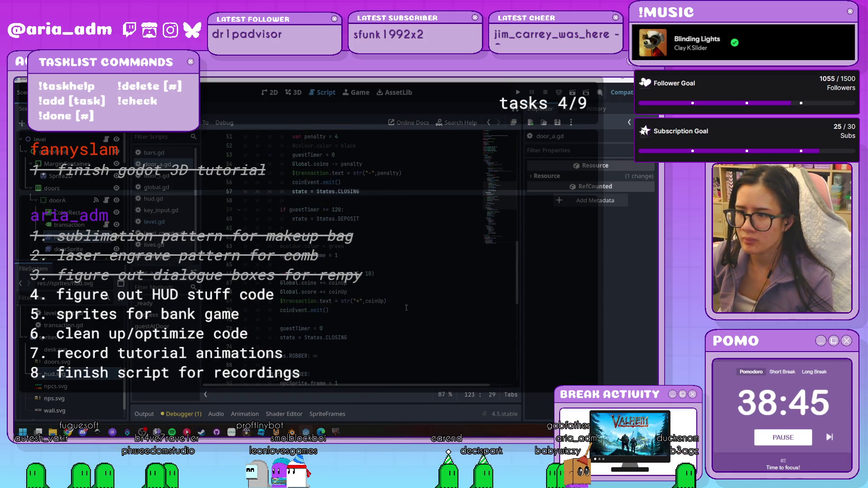
click(360, 269)
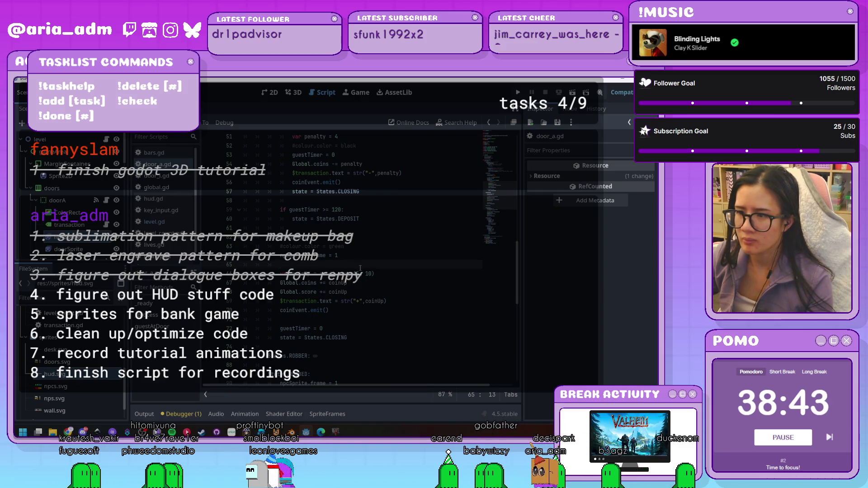
scroll(411, 288, up, 4)
scroll(410, 289, down, 3)
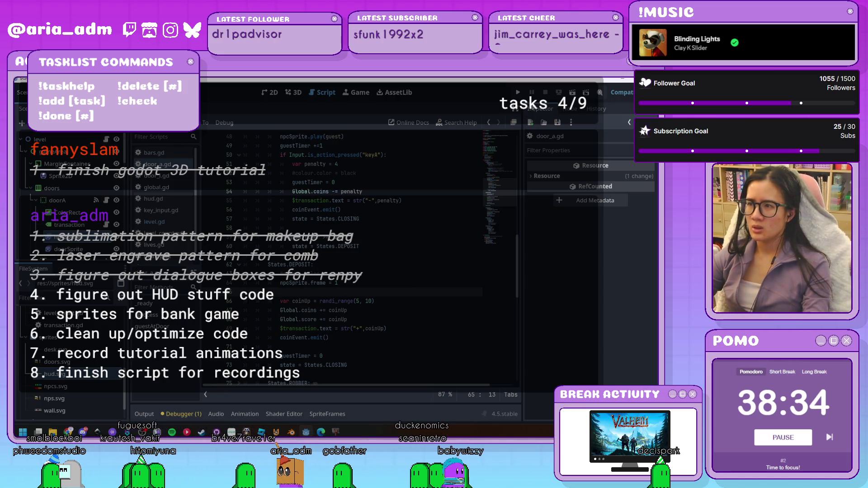
key(F5)
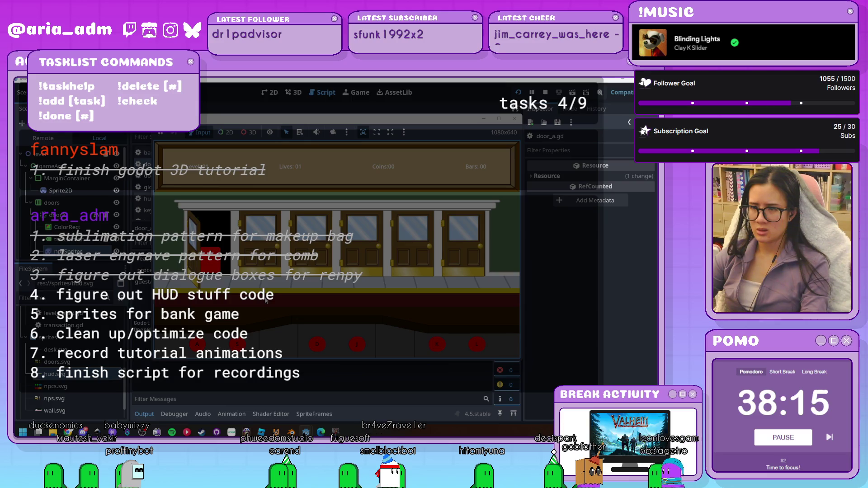
Close the running bank game to return to door_a.gd
click(518, 122)
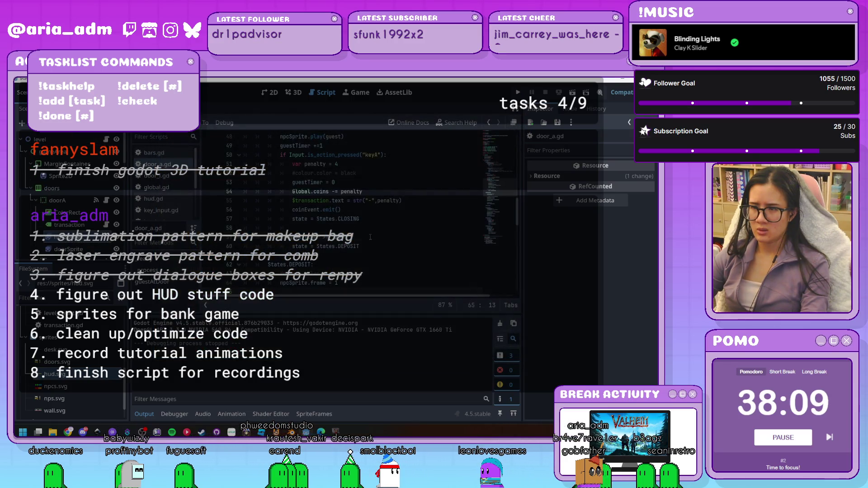
Remove the guestNumber assignment on line 124 and undo a series of recent script edits
scroll(378, 240, down, 10)
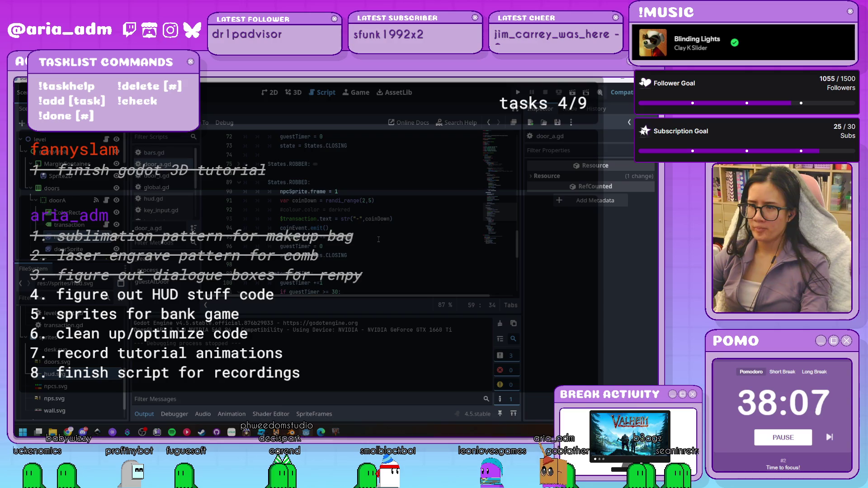
scroll(379, 240, down, 5)
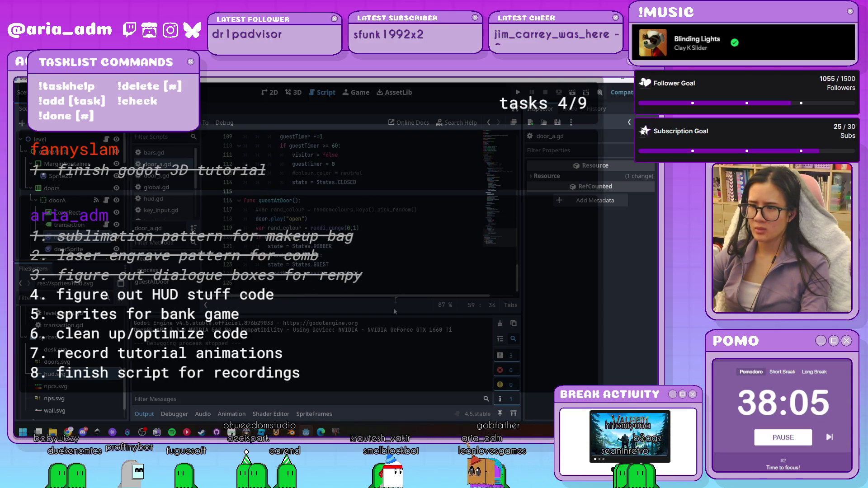
key(ctrl+j)
click(405, 366)
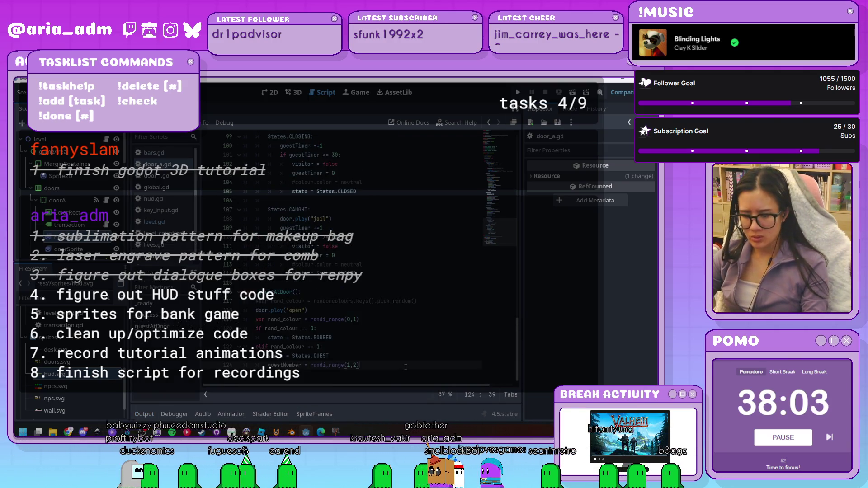
key(shift+Home)
key(BackSpace)
key(ctrl+z)
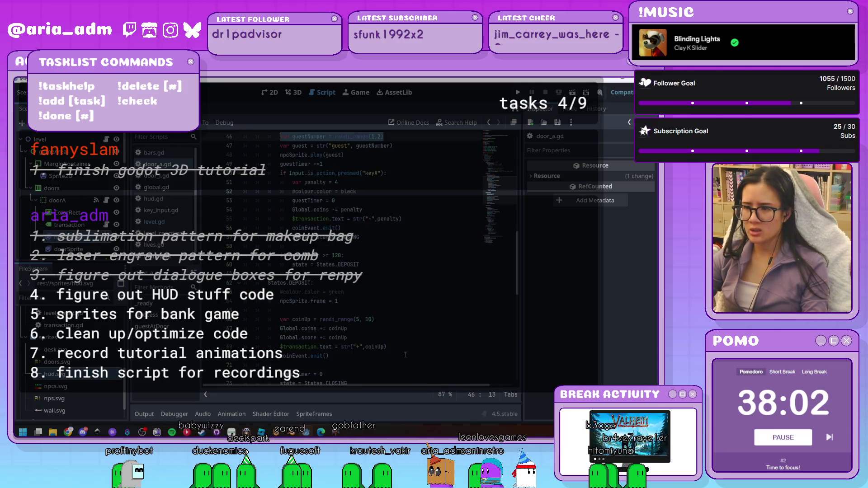
key(ctrl+z)
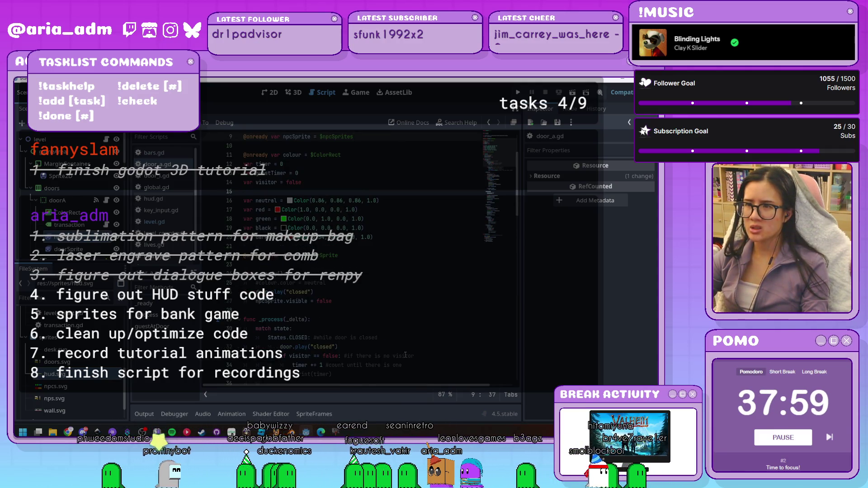
key(ctrl+z)
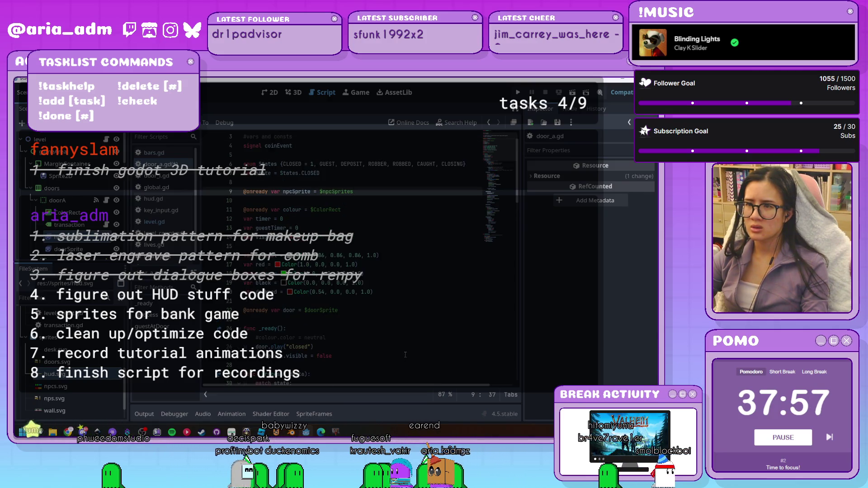
key(ctrl+z)
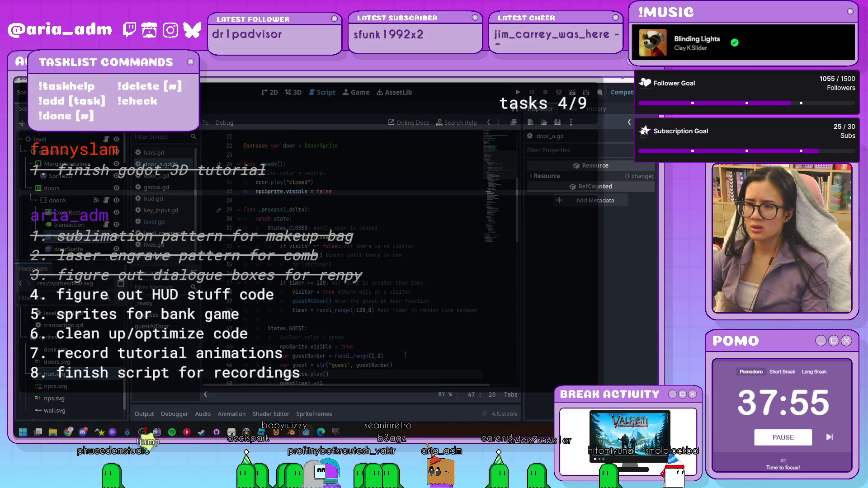
key(ctrl+z)
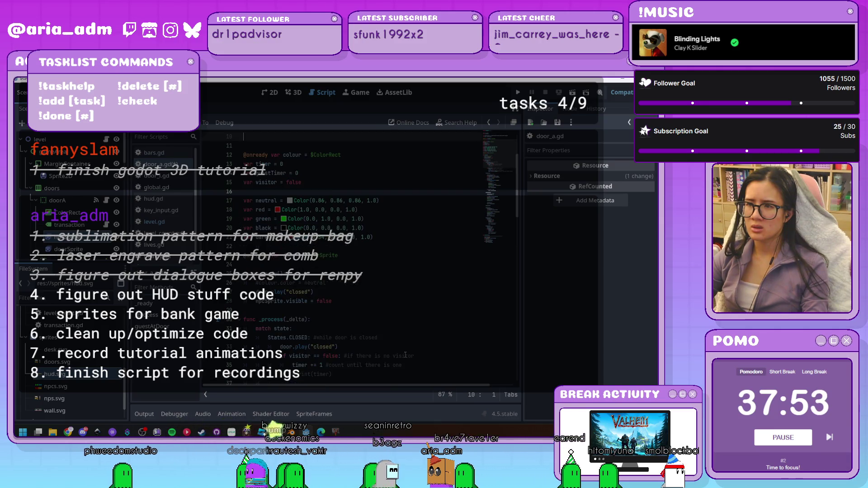
Dismiss the EditorScript run errors and undo the remaining guest edits around line 46
scroll(405, 354, up, 3)
key(ctrl+z)
key(ctrl+shift+x)
scroll(405, 354, down, 20)
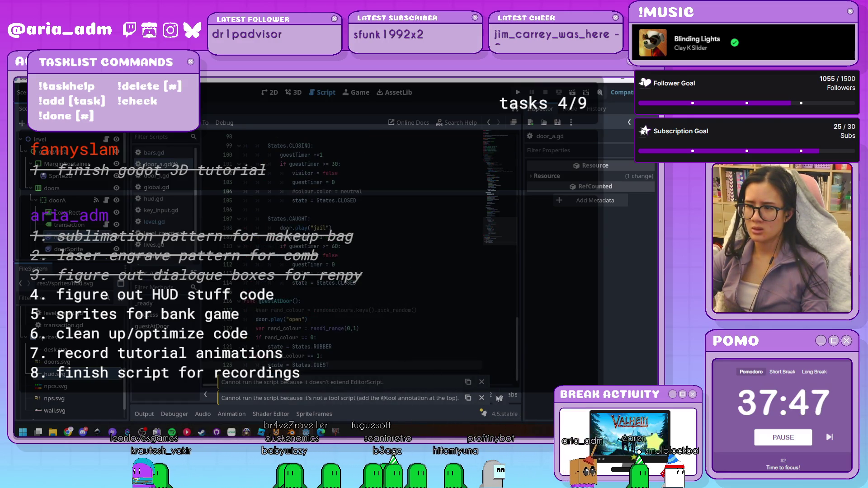
click(482, 382)
click(482, 399)
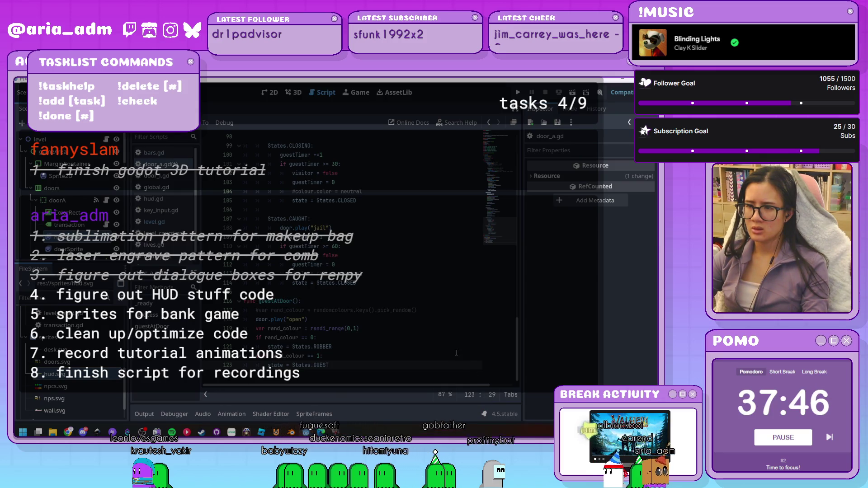
key(ctrl+z)
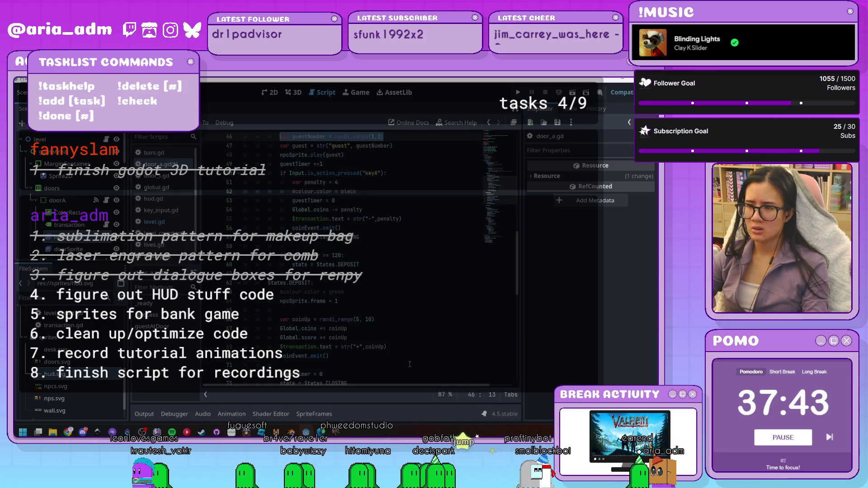
scroll(409, 364, up, 10)
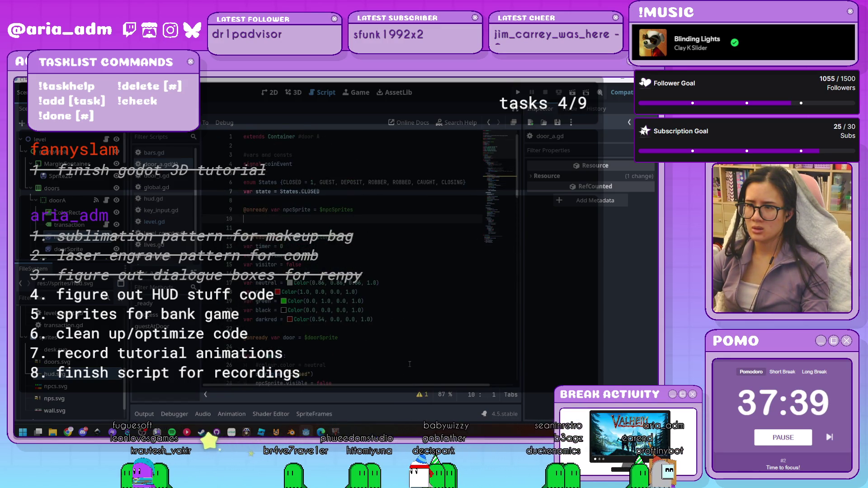
key(ctrl+z)
key(ctrl+z)
key(ctrl+z)
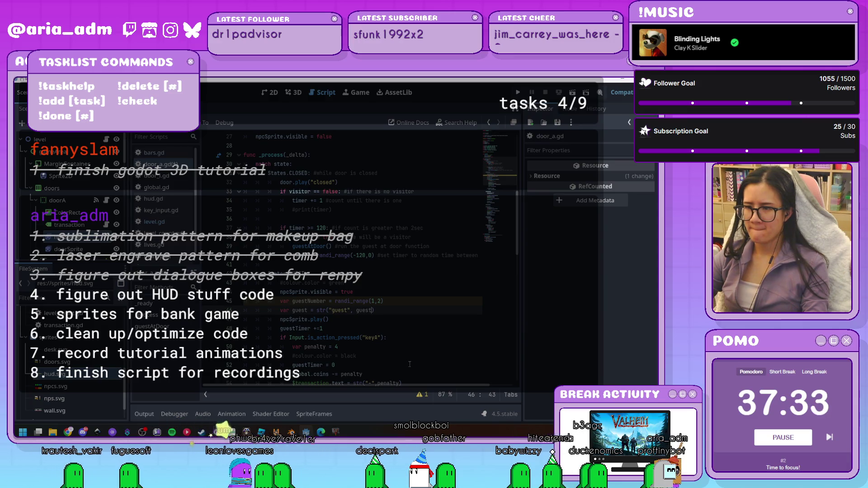
key(ctrl+z)
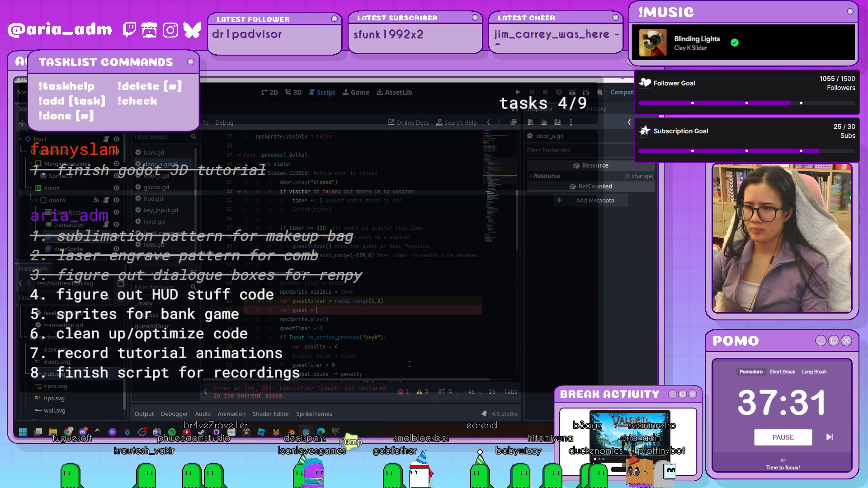
key(ctrl+z)
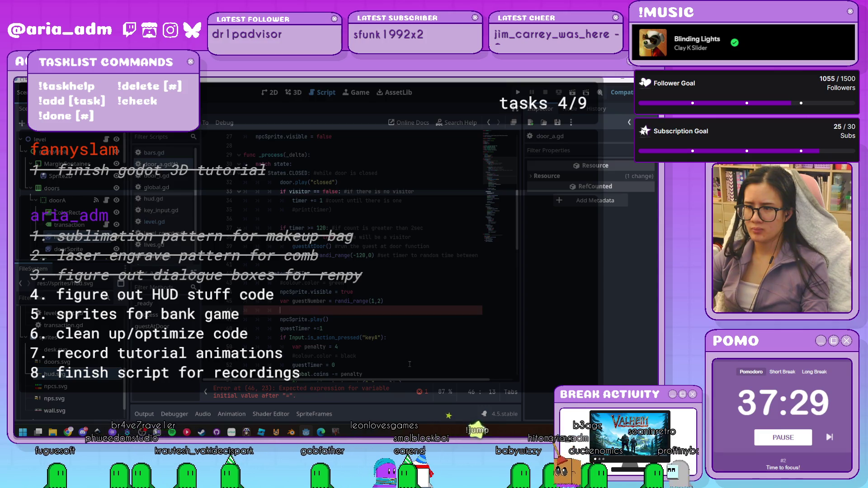
key(ctrl+z)
key(ctrl+z)
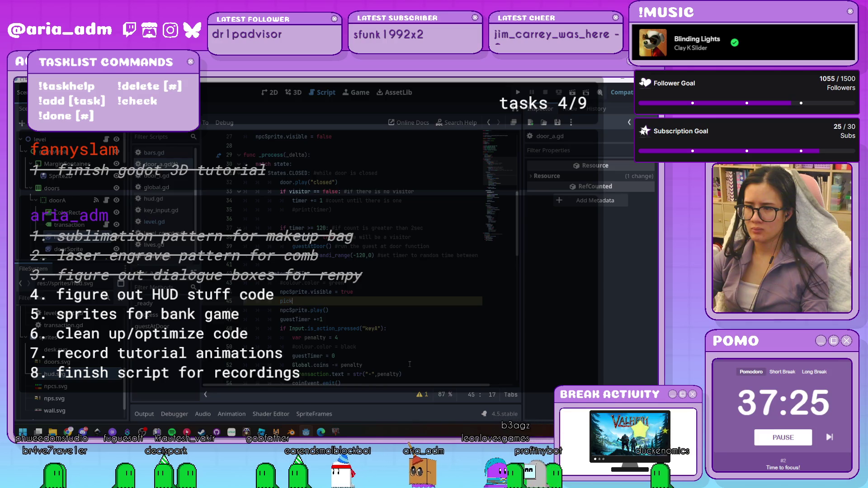
key(ctrl+z)
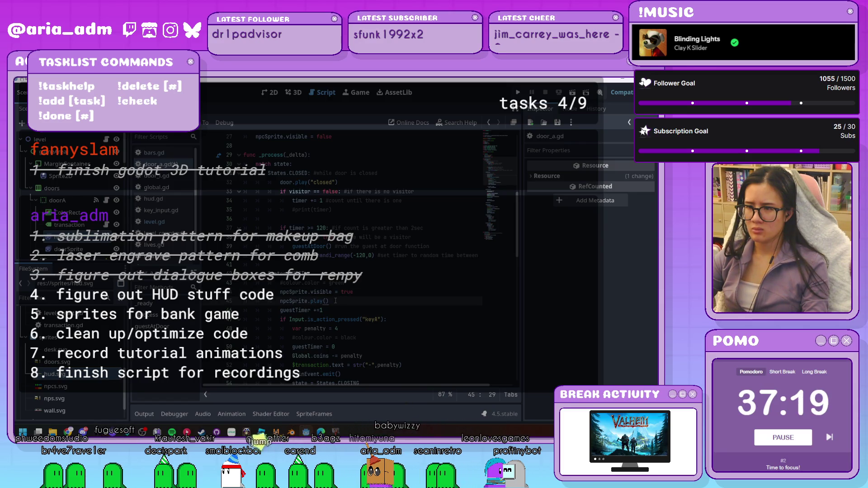
Hard-code the GUEST animation to play("guest1"), increment guestTimer with +=1, and start a test run
text("guest)
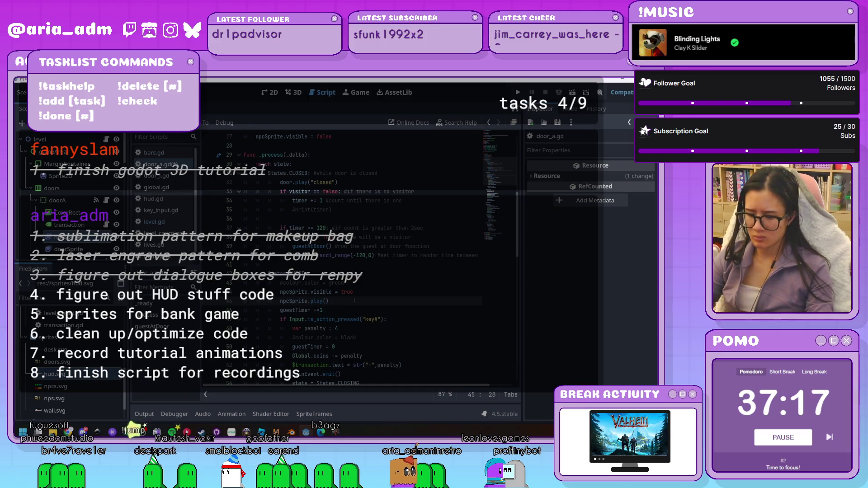
text(1")
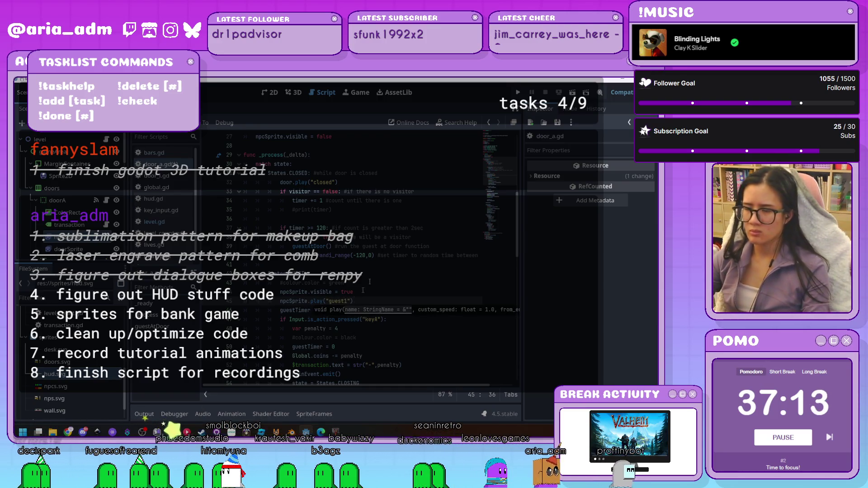
key(Down)
text(+=1)
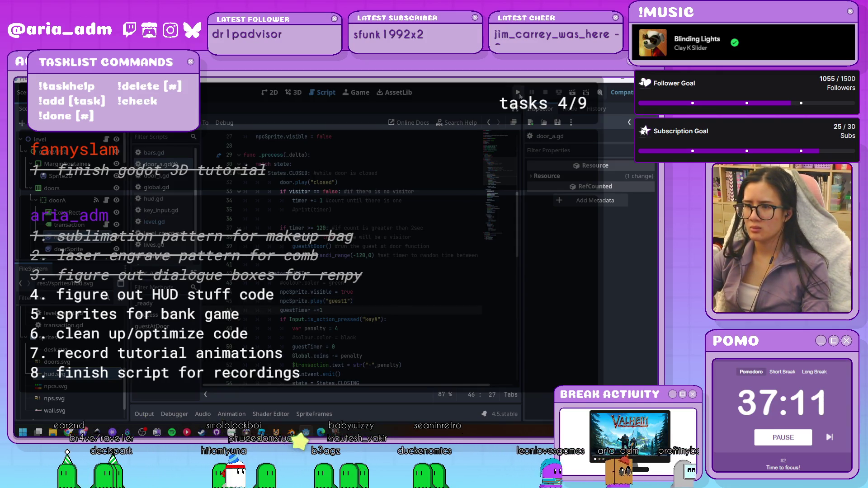
click(519, 92)
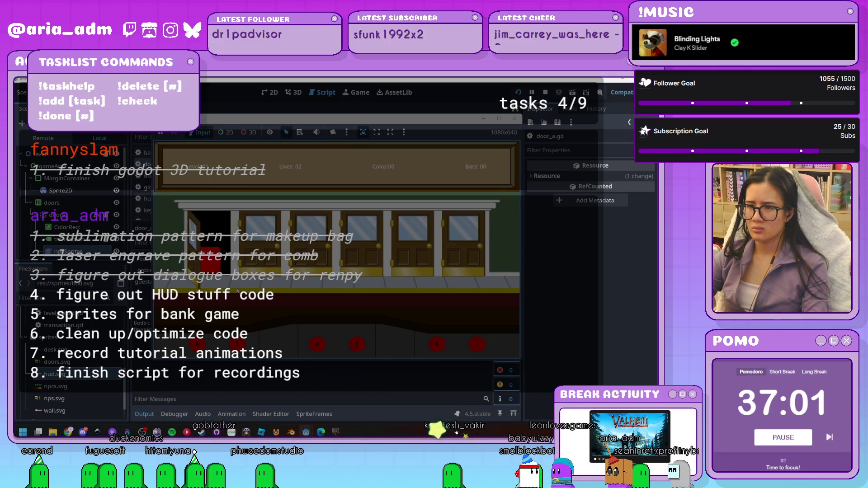
Close the running bank-door game window to end the test run
click(514, 119)
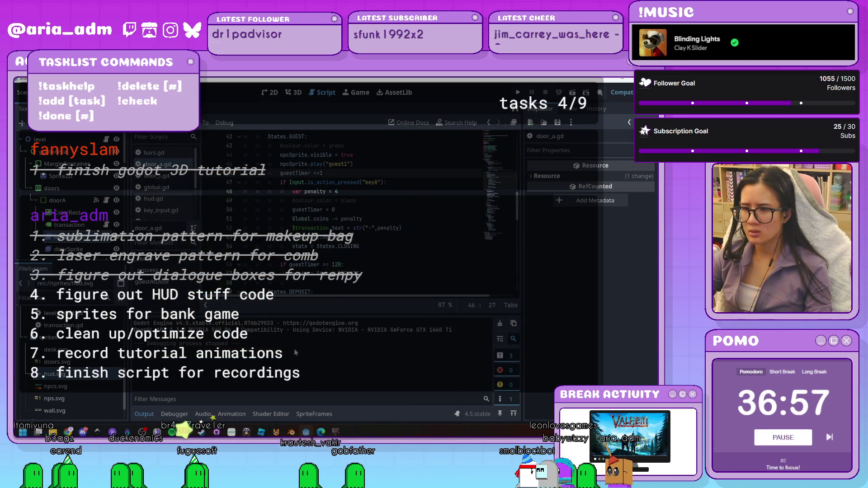
Add npcSprite.frame = 0 after line 32 in the closed state and launch a test run with F5
click(141, 418)
scroll(385, 305, down, 15)
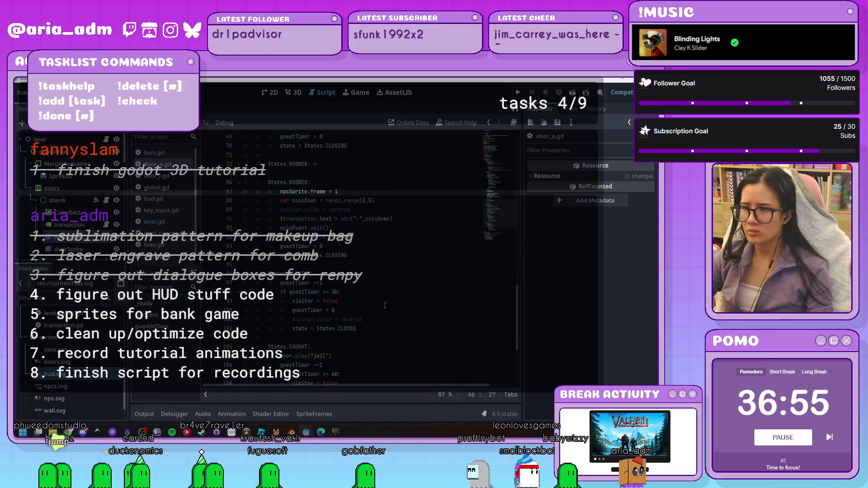
scroll(384, 305, up, 20)
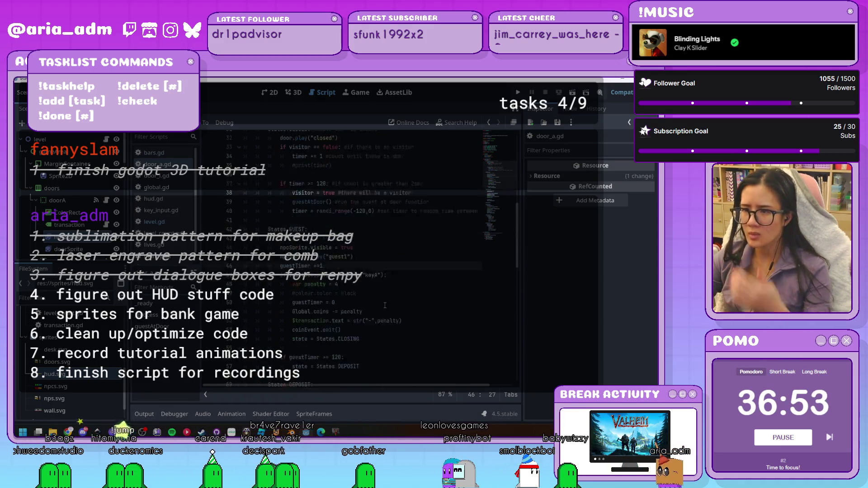
scroll(385, 305, up, 3)
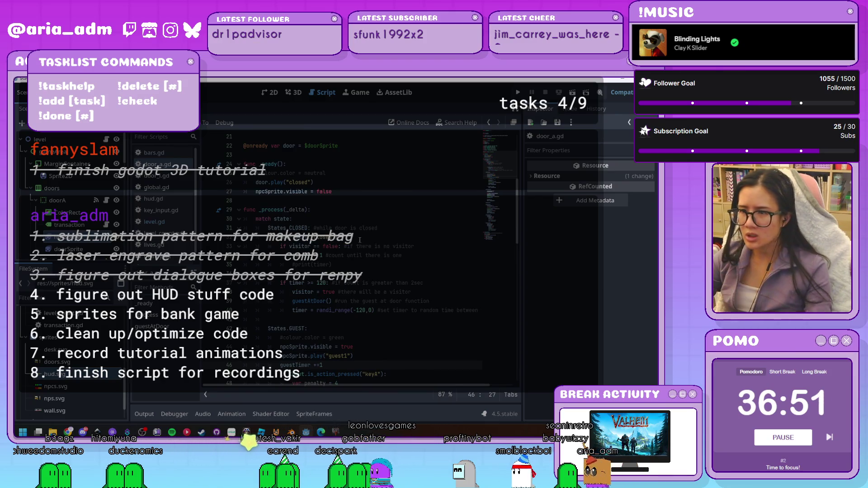
click(388, 237)
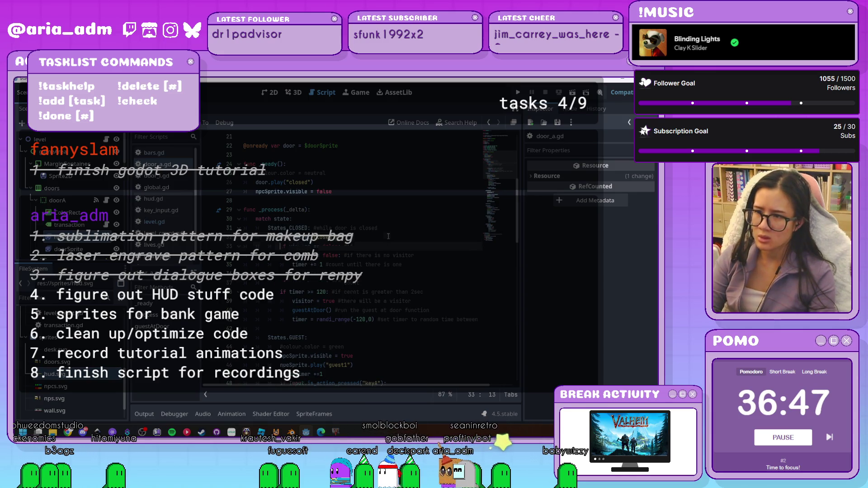
key(Return)
key(BackSpace)
text(cSprite.)
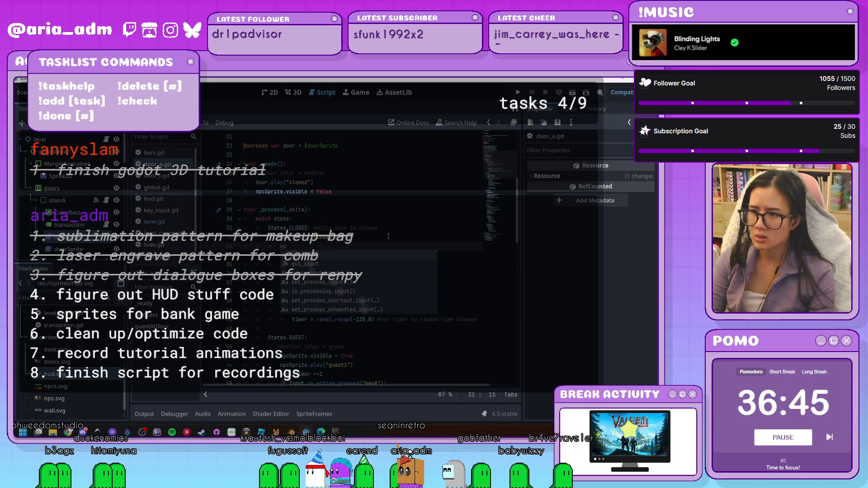
text(frame = 0)
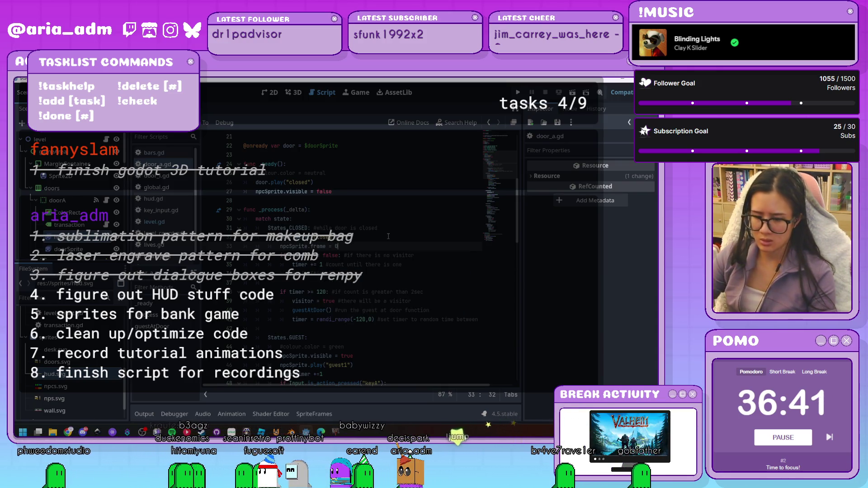
key(F5)
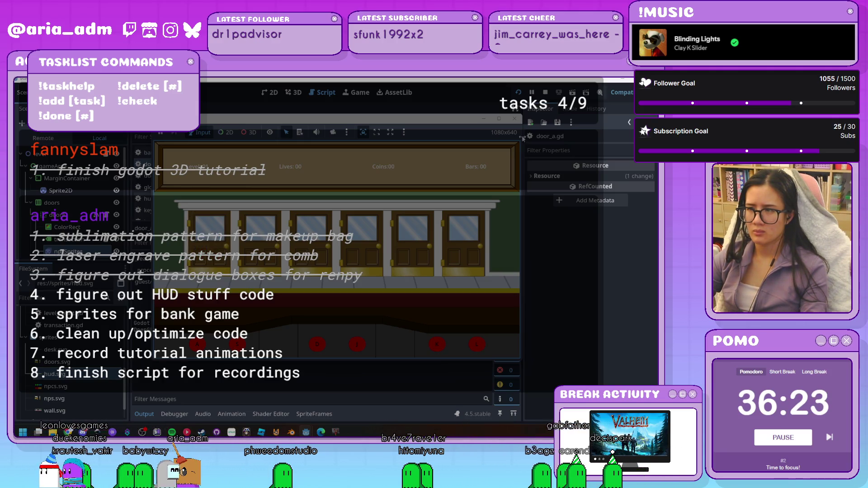
click(515, 119)
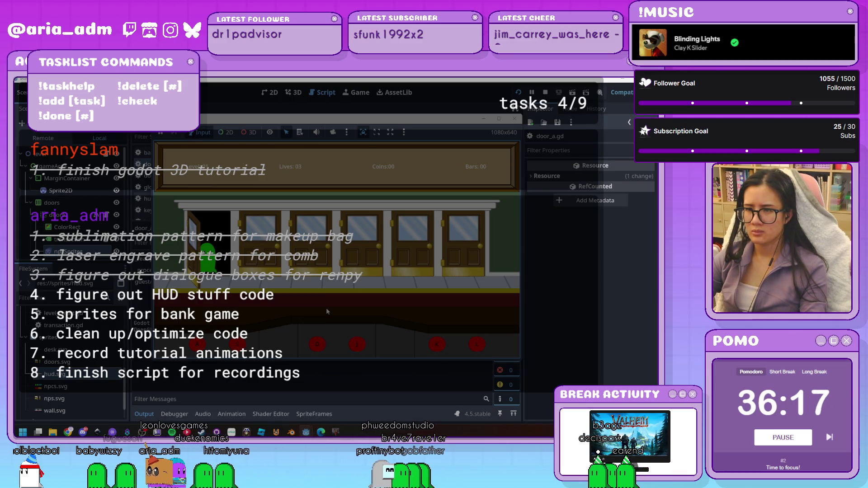
Serve the first-door guest with A for 9 coins, then stop the run with F8
key(a)
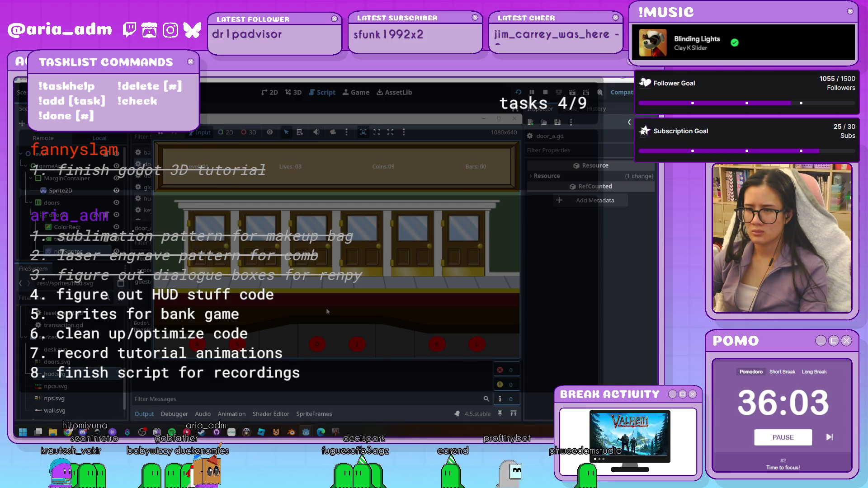
key(F8)
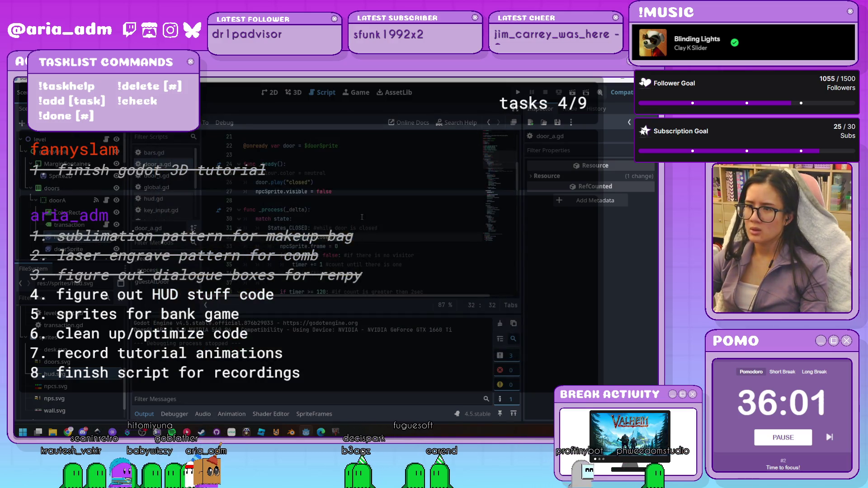
Delete the npcSprite.play("robber1") line, then restore it with undo
scroll(362, 236, down, 5)
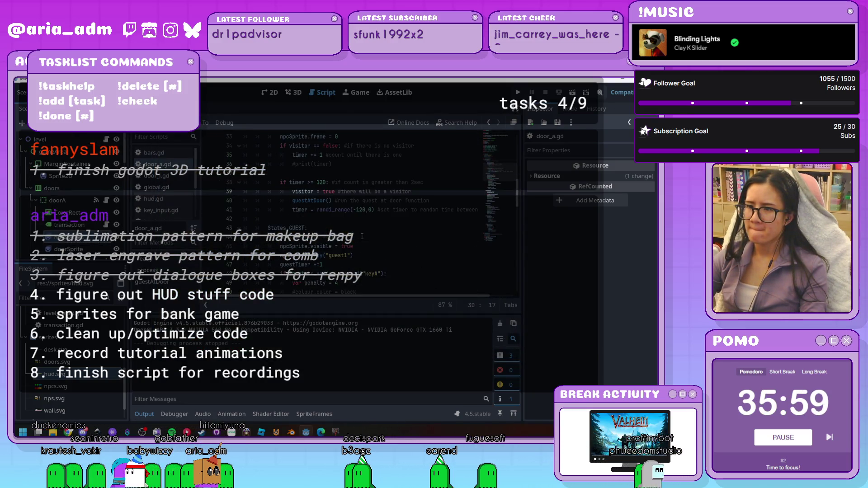
scroll(359, 235, down, 19)
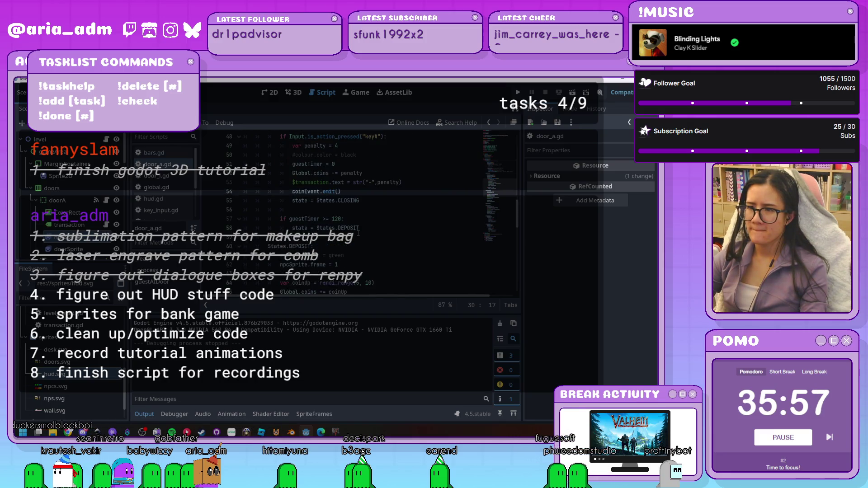
scroll(359, 234, up, 10)
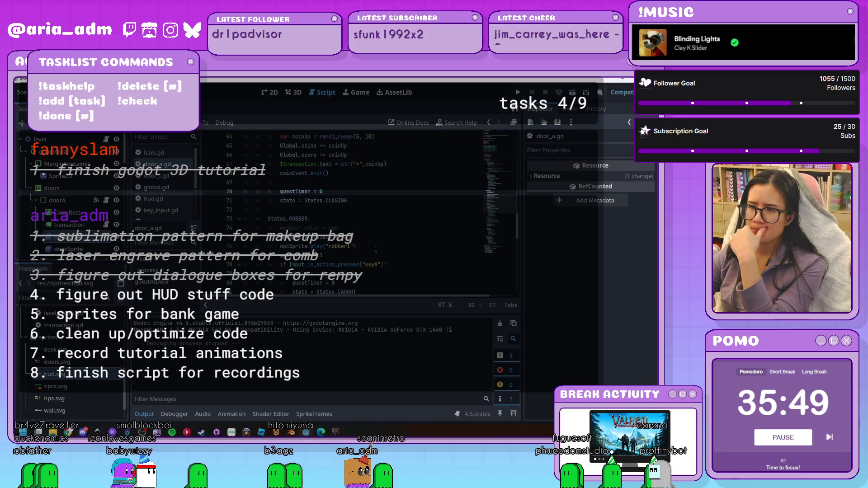
drag(244, 245, 367, 242)
key(BackSpace)
scroll(355, 228, up, 5)
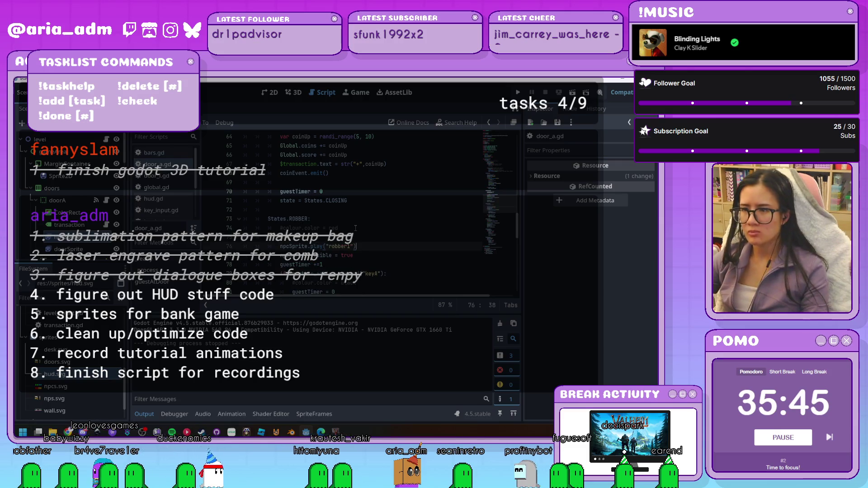
key(ctrl+z)
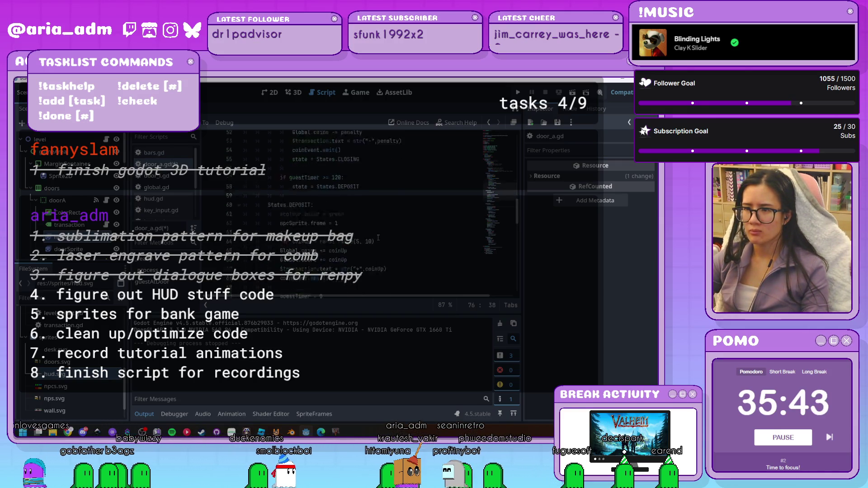
scroll(377, 237, up, 3)
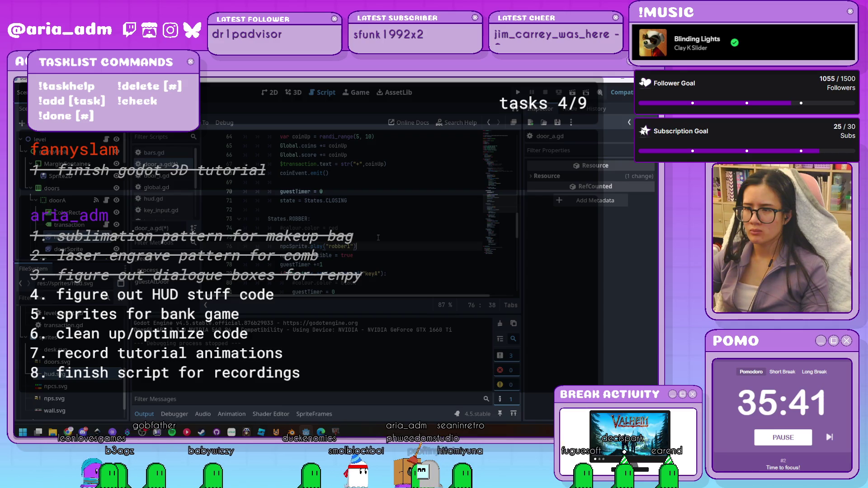
scroll(378, 237, down, 14)
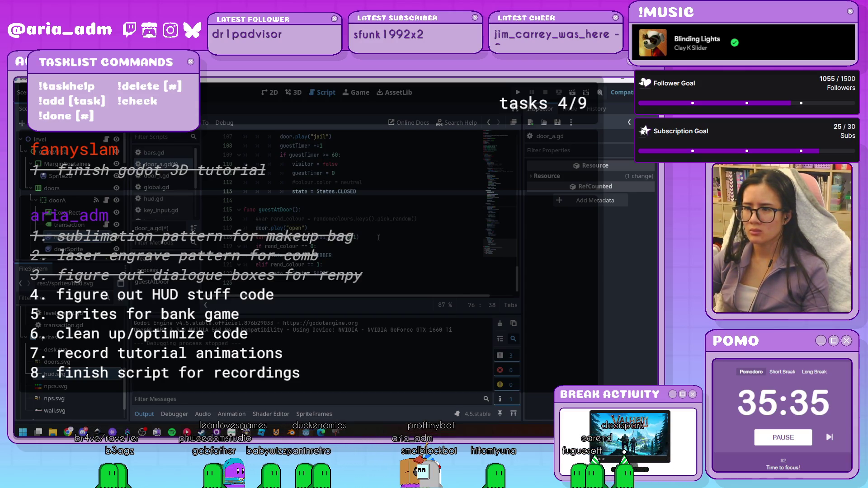
scroll(378, 238, up, 14)
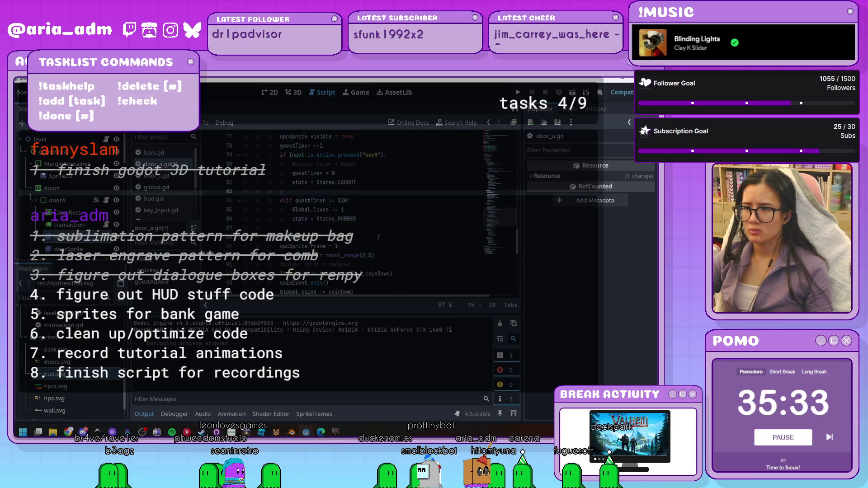
scroll(378, 238, up, 5)
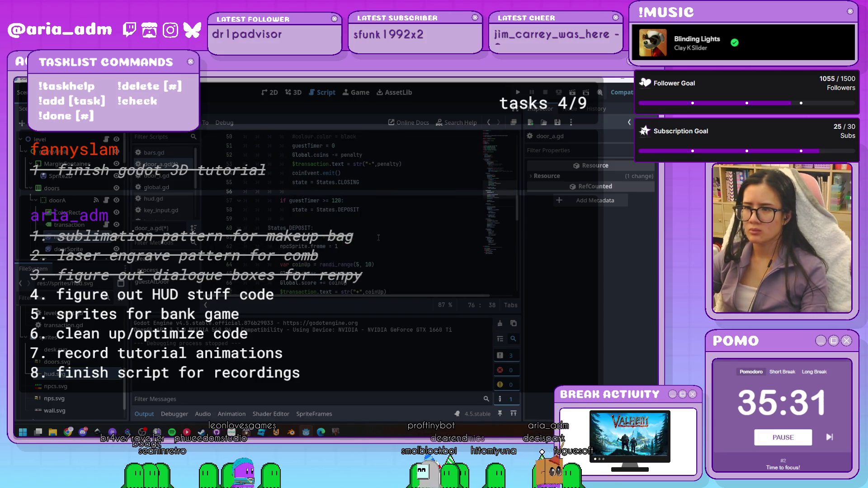
scroll(378, 237, up, 4)
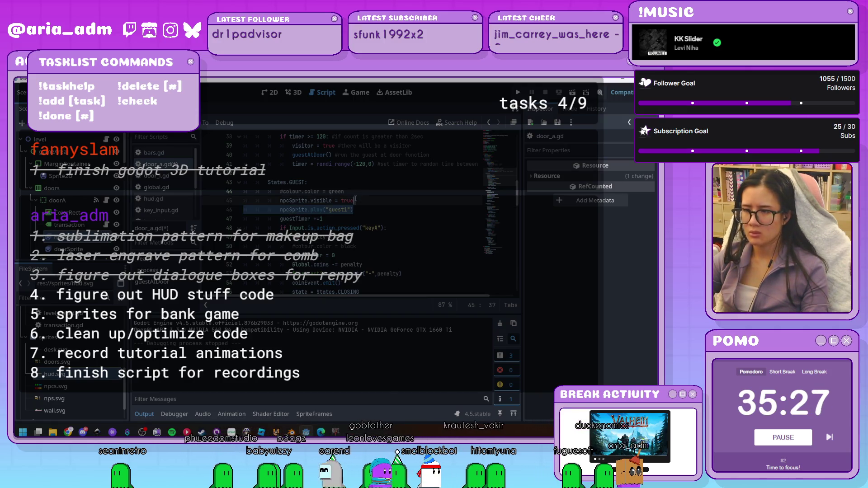
Move the guest1 play line above npcSprite.visible = true and start a test run
key(BackSpace)
key(Return)
text(npcSprite.play("guest1"))
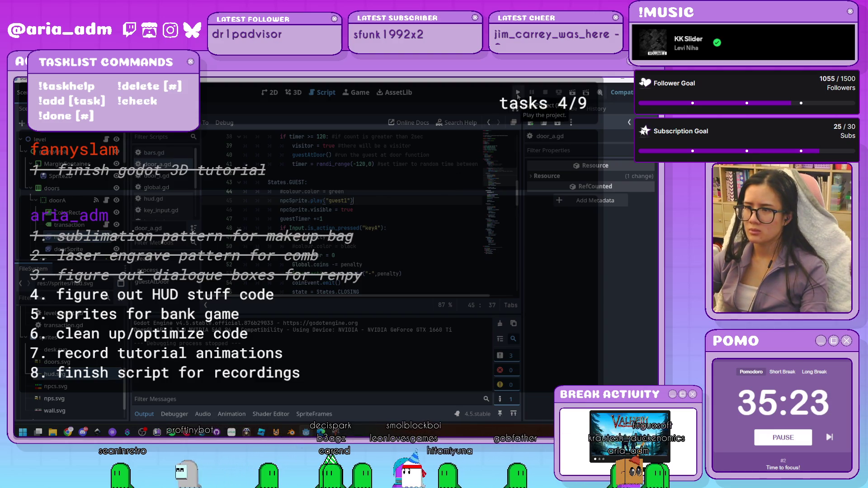
scroll(451, 194, down, 20)
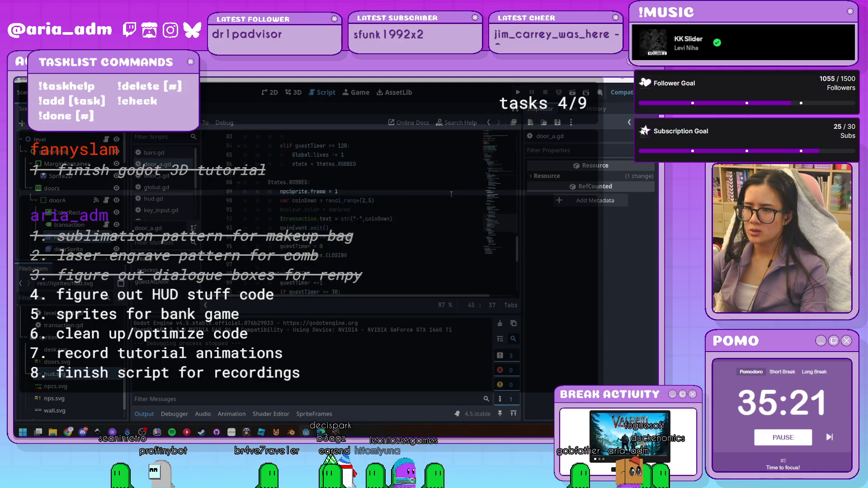
key(F5)
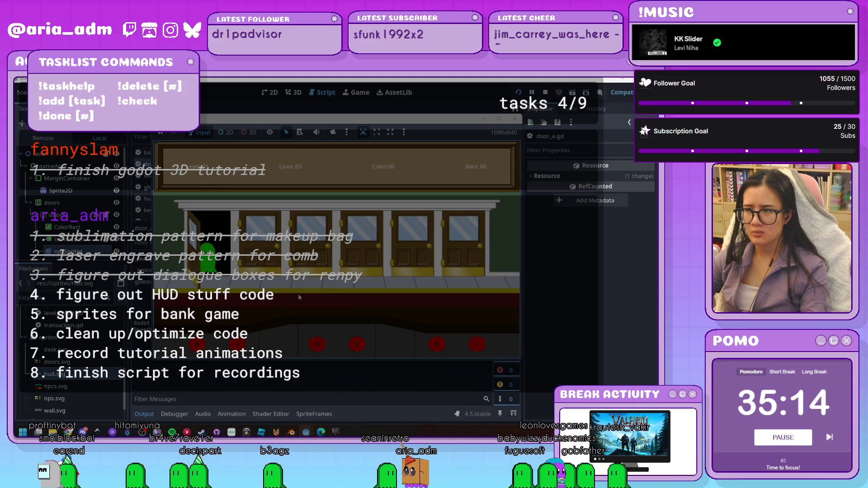
Serve two first-door guests to reach 16 coins, stop the game, and scroll back up door_a.gd
key(a)
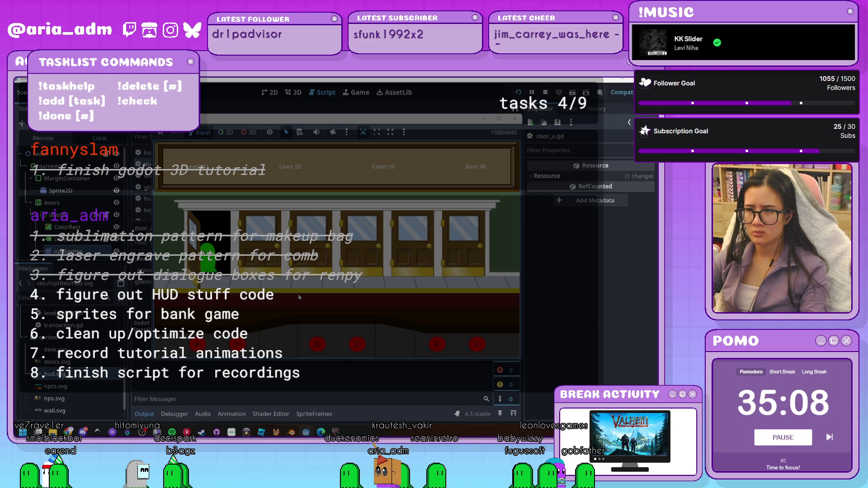
key(a)
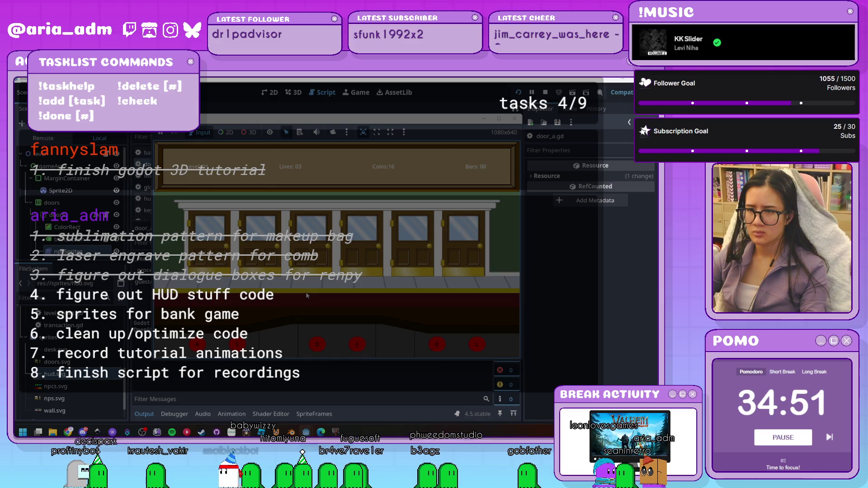
click(515, 120)
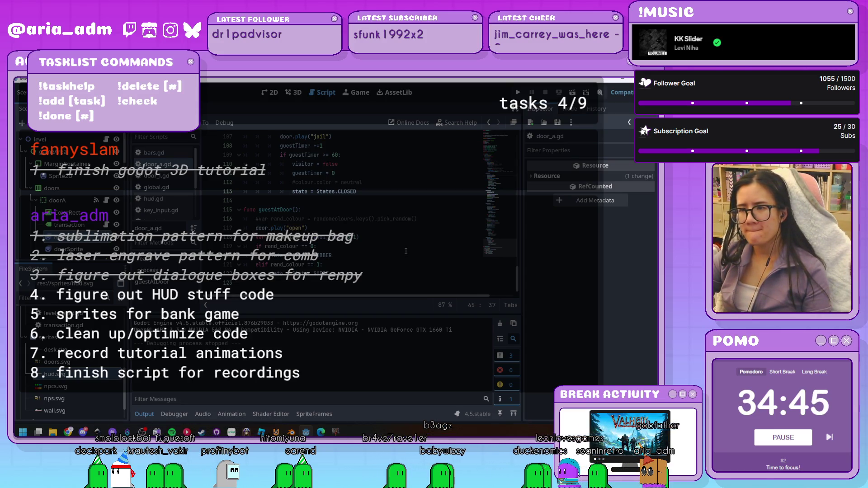
scroll(405, 251, up, 3)
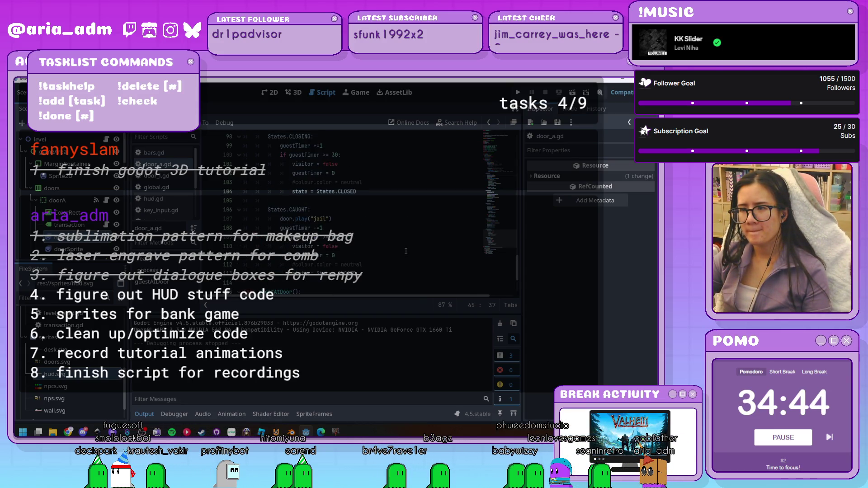
scroll(405, 251, up, 3)
scroll(406, 251, up, 6)
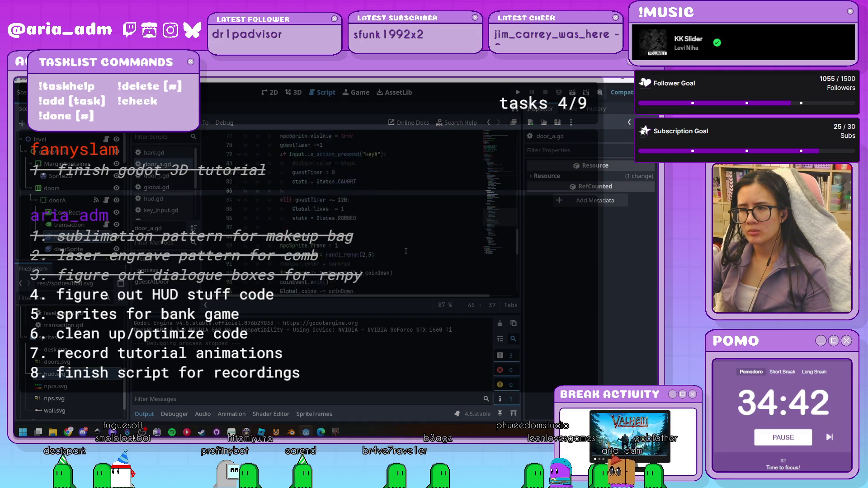
Cut door.play("open") from line 117 and paste it at the end of guestAtDoor
scroll(406, 250, up, 1)
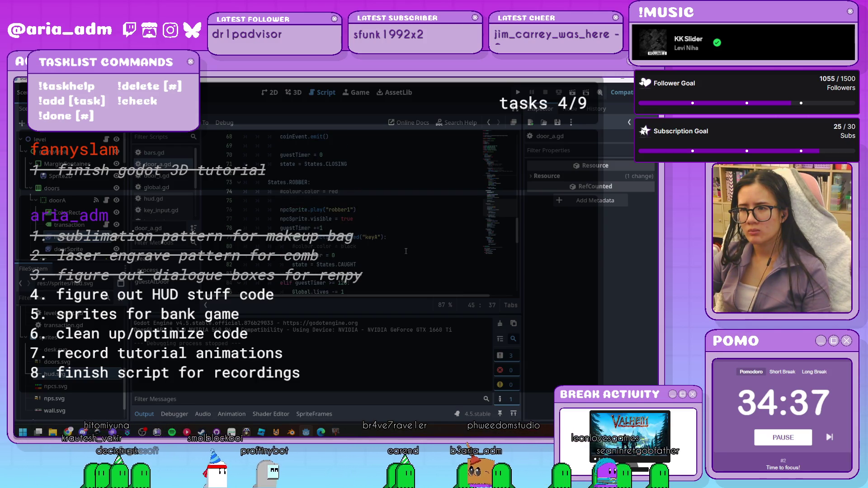
scroll(405, 251, up, 1)
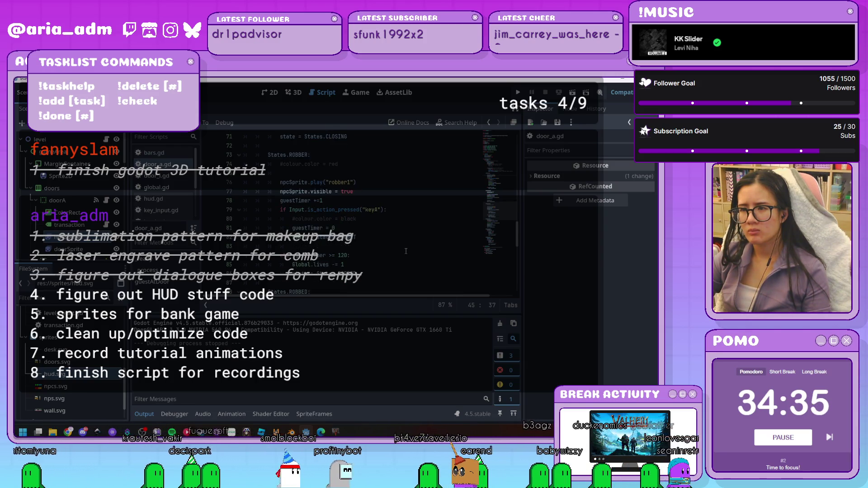
scroll(405, 251, up, 2)
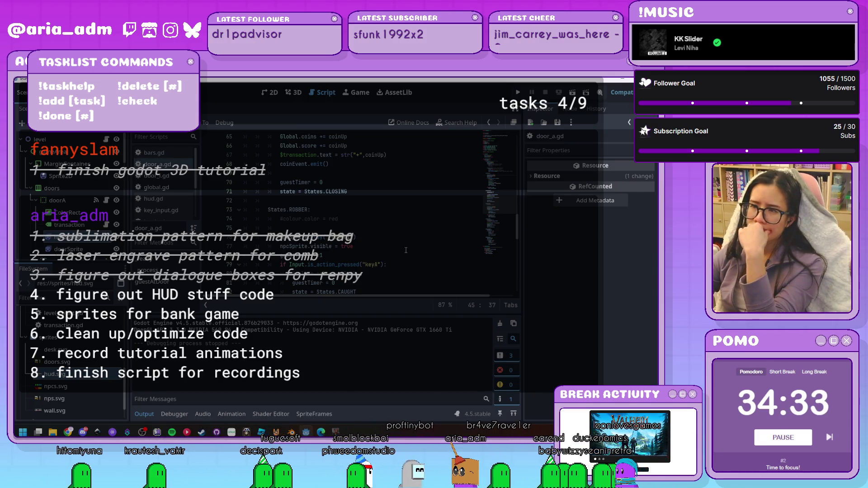
scroll(403, 255, up, 10)
scroll(404, 254, up, 1)
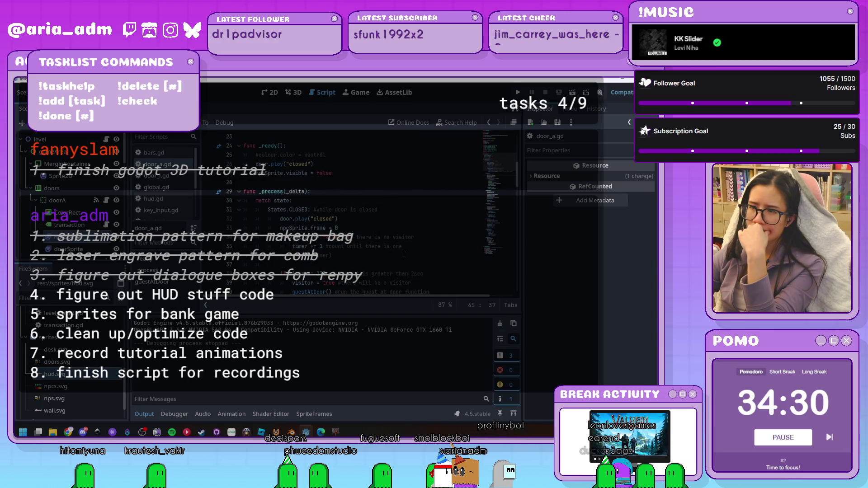
scroll(405, 253, down, 20)
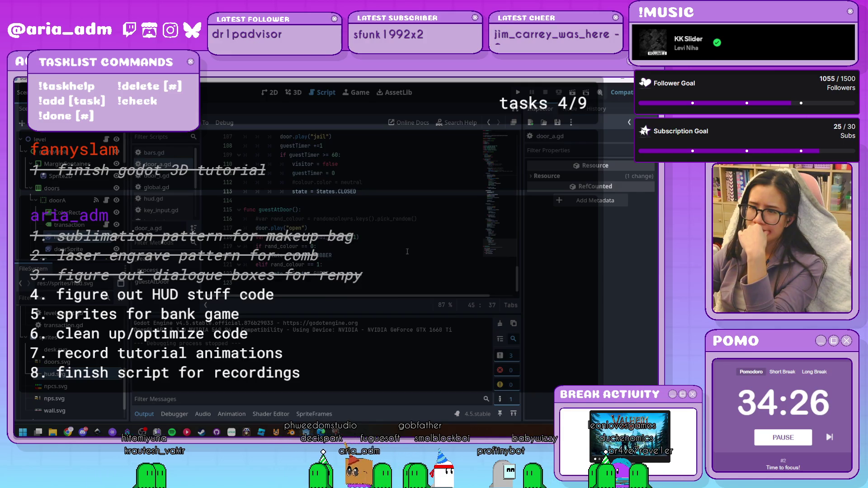
scroll(407, 252, up, 1)
scroll(407, 252, down, 1)
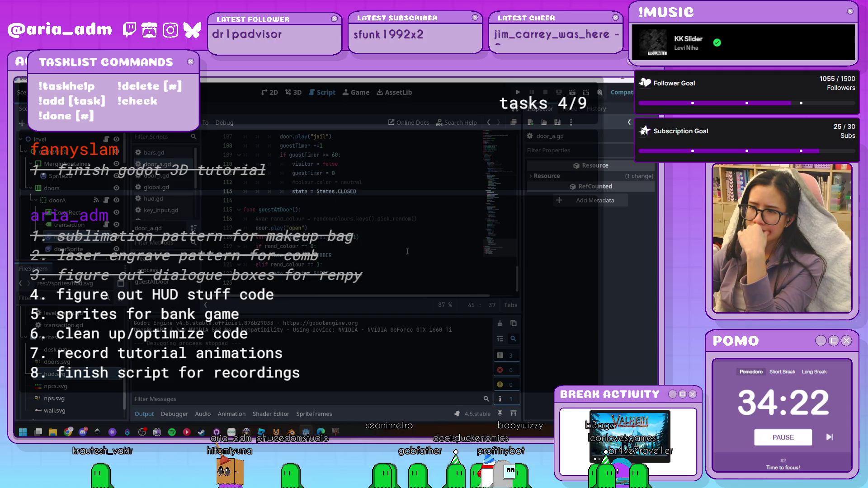
drag(318, 229, 272, 228)
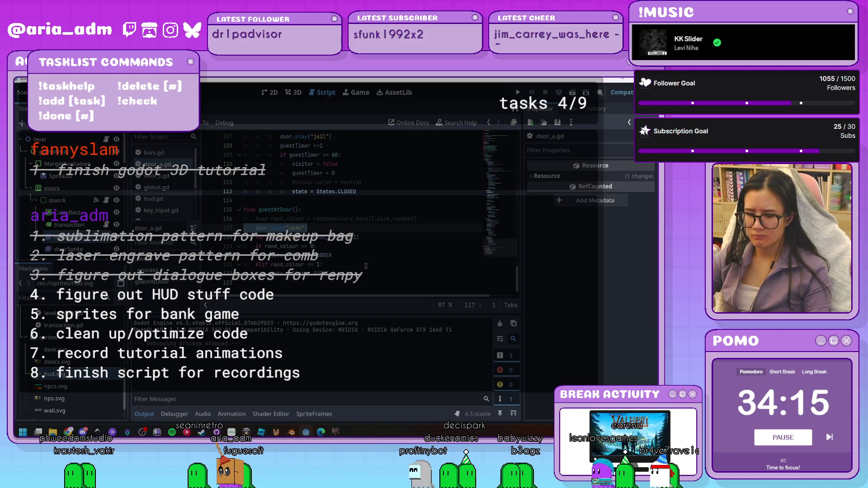
key(BackSpace)
key(Return)
text(door.play("open"))
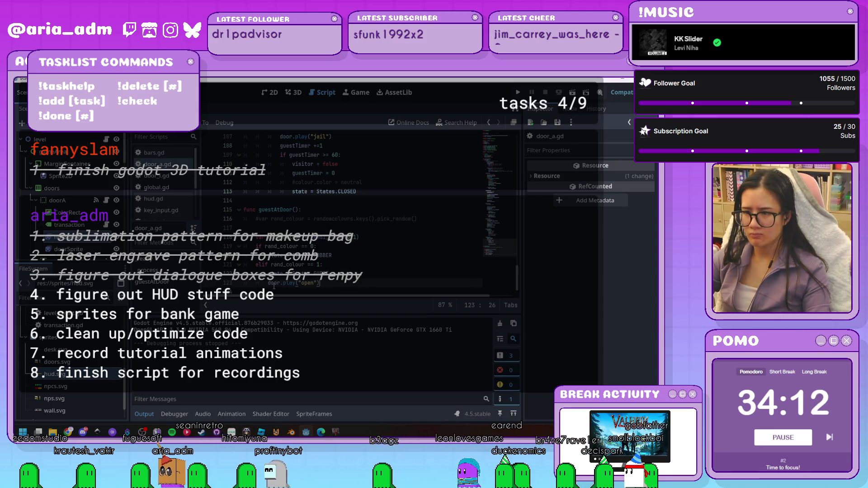
Unindent the moved line out of the rand_colour checks, save door_a.gd, and run the game
key(BackSpace)
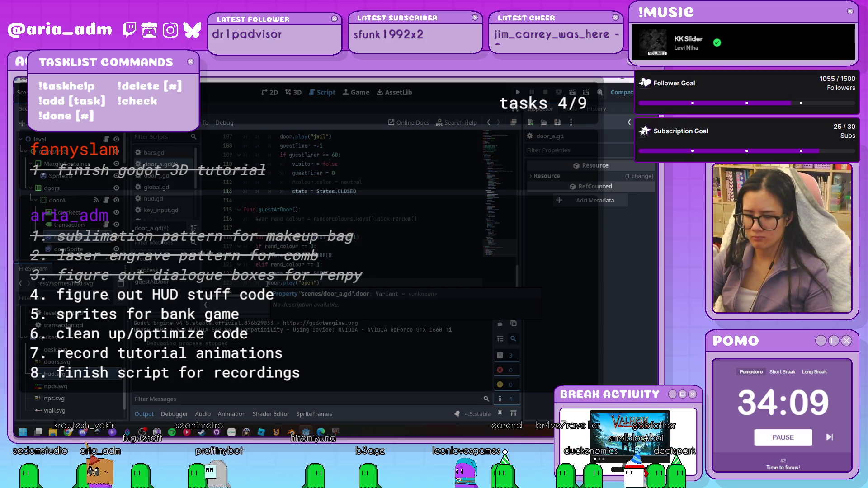
key(ctrl+s)
click(516, 93)
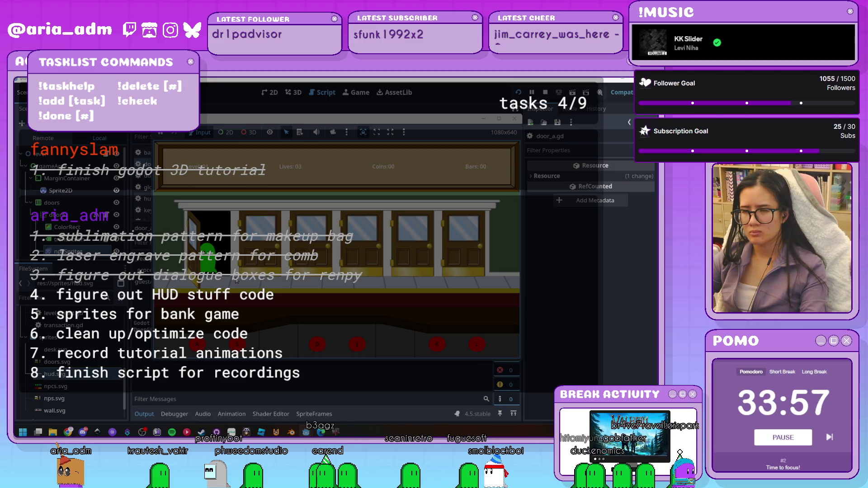
key(a)
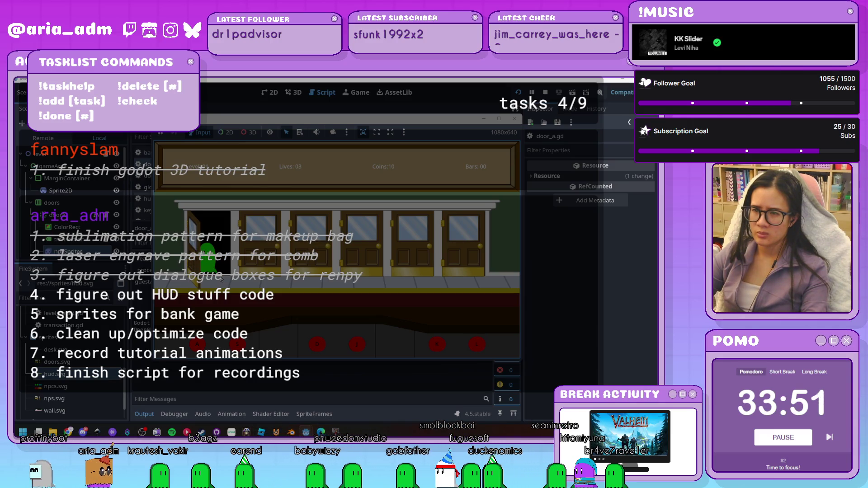
key(a)
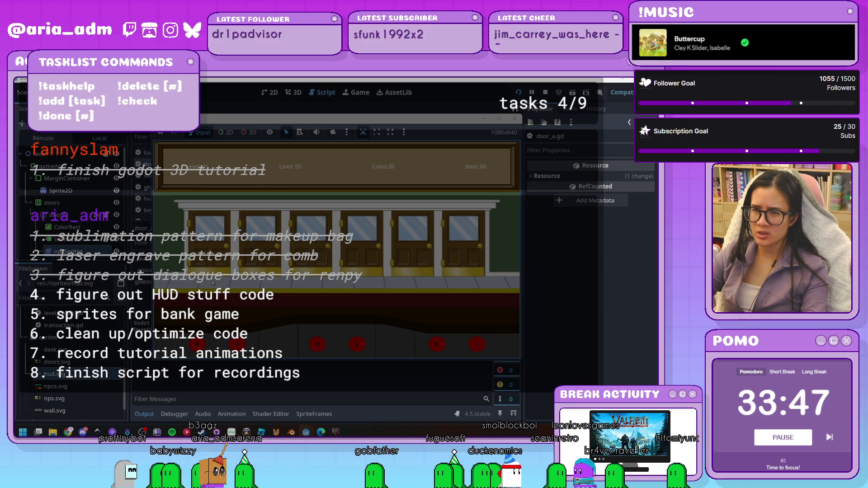
click(514, 119)
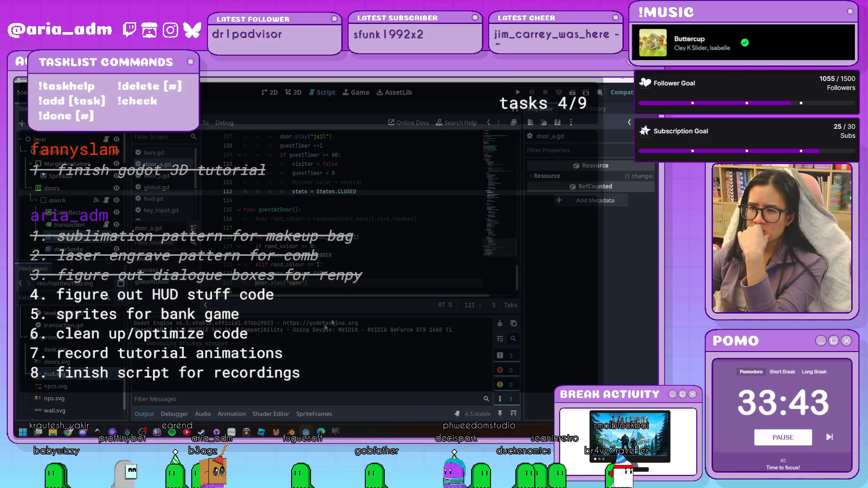
Prefix the npcSprite.play("robber1") call with await
click(144, 414)
scroll(354, 331, up, 3)
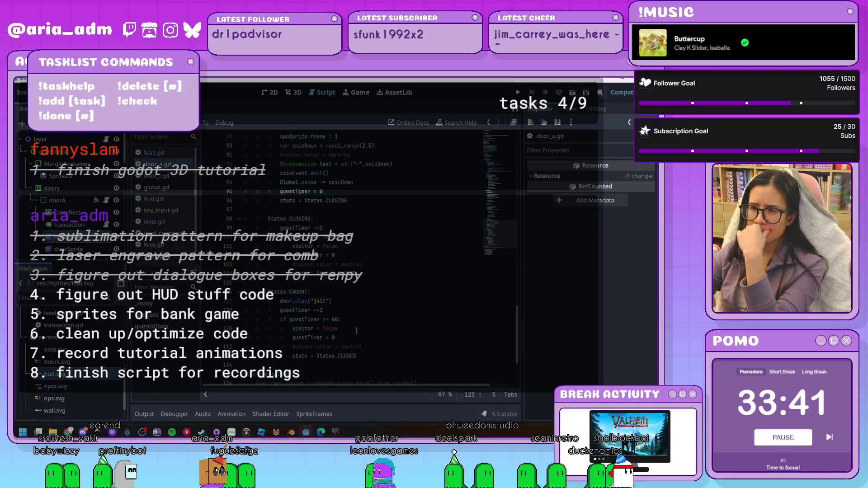
scroll(357, 330, down, 3)
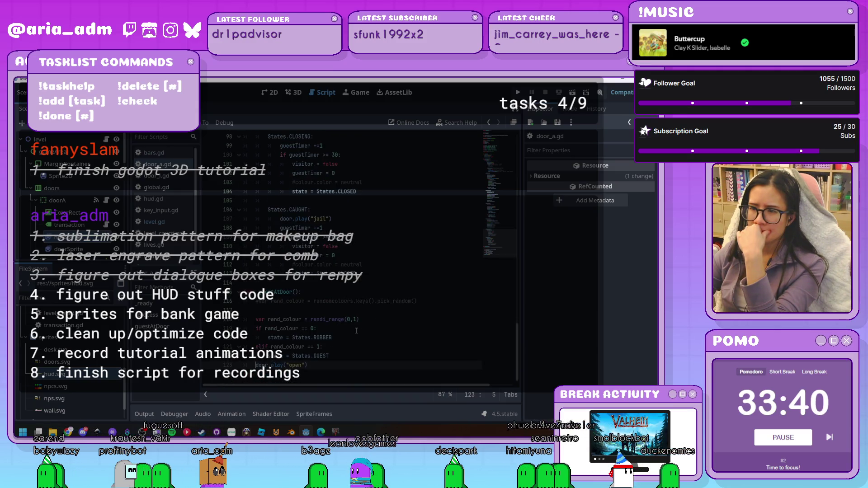
scroll(356, 331, up, 9)
scroll(357, 335, up, 3)
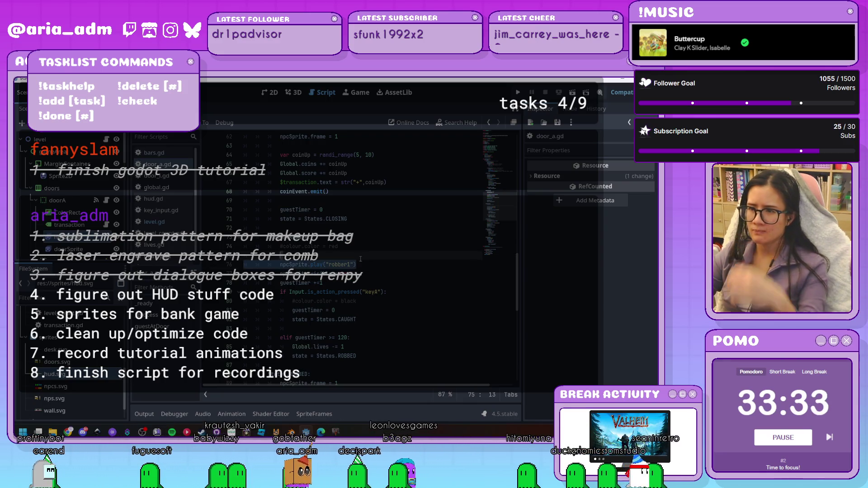
scroll(368, 269, down, 12)
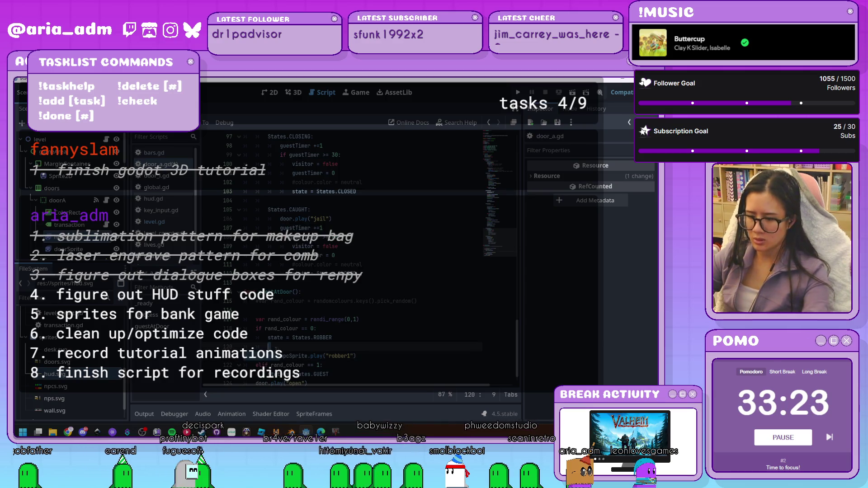
text(await)
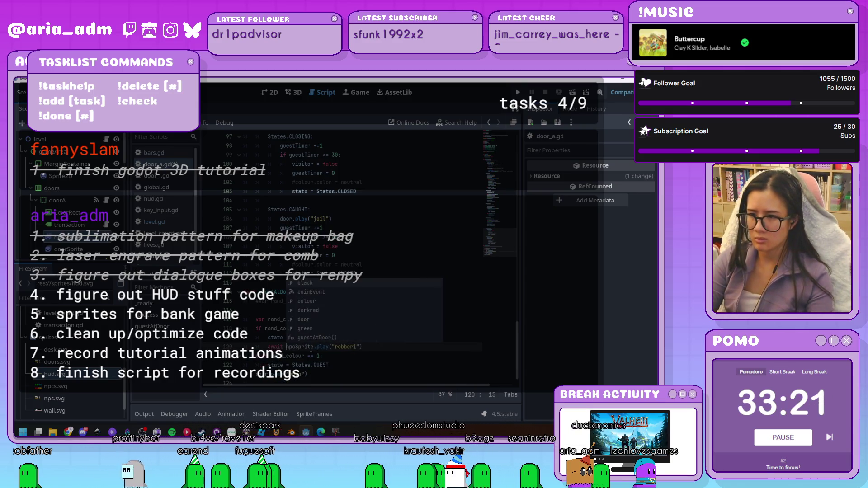
Add npcSprite.play("guest1") under elif rand_colour == 1 and launch the game with F5
click(353, 359)
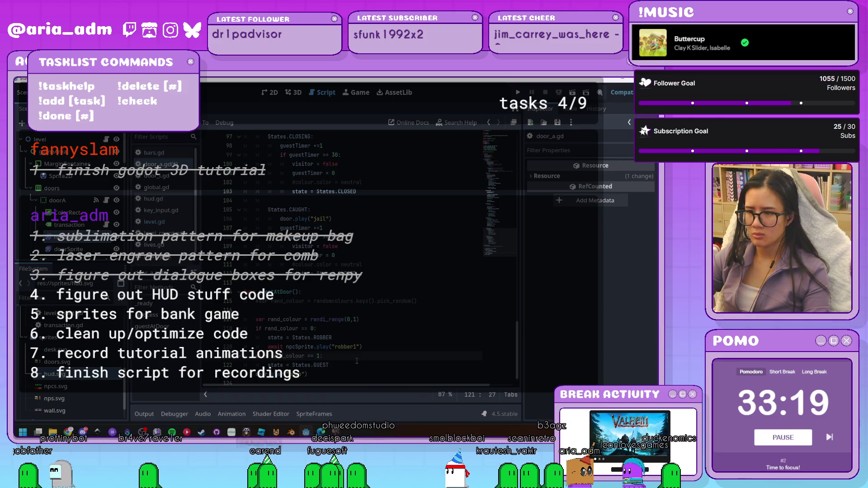
key(Return)
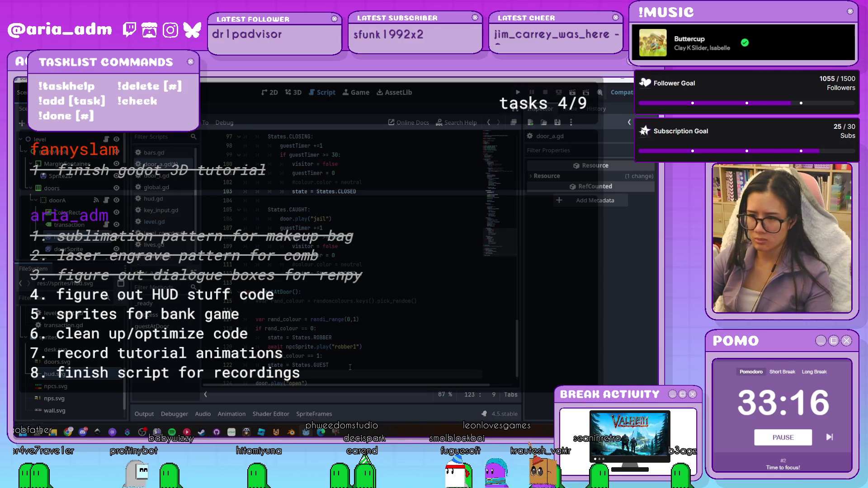
scroll(373, 307, up, 13)
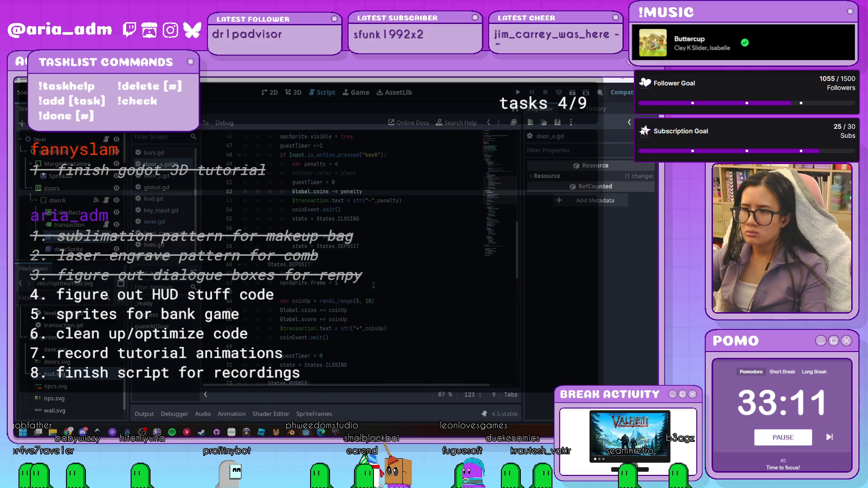
scroll(373, 285, up, 7)
scroll(373, 285, up, 1)
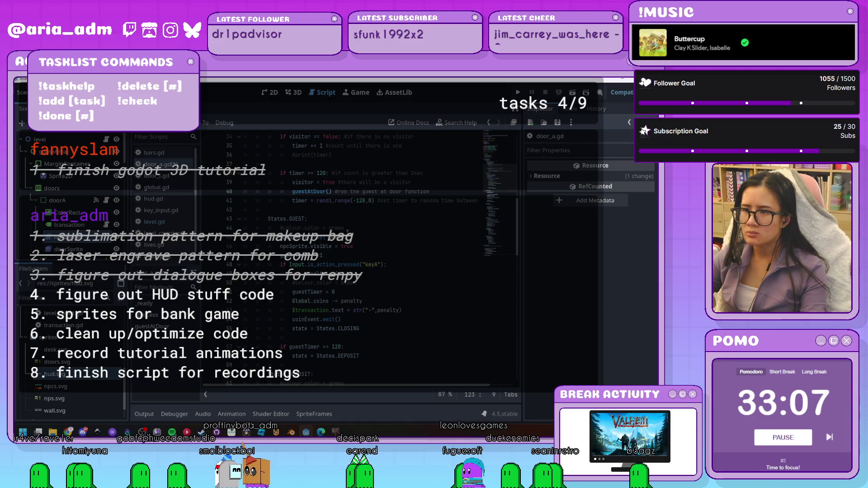
scroll(307, 348, down, 20)
click(301, 356)
text(npcSprite.play("guest1"))
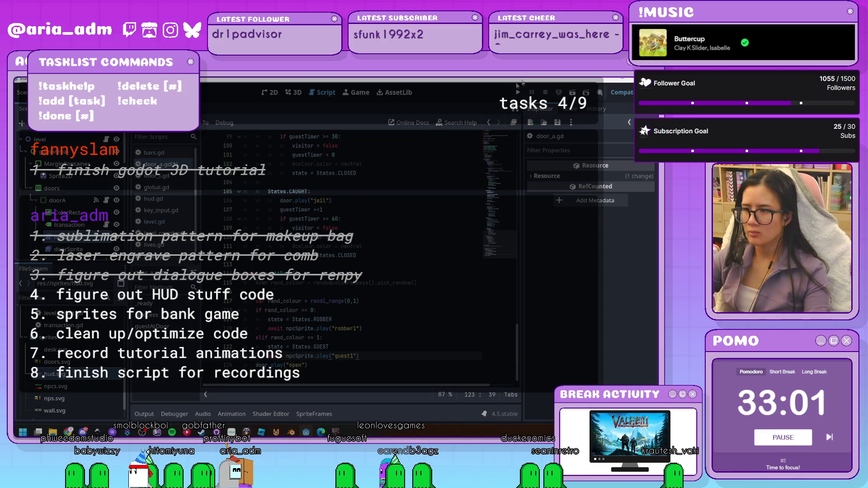
key(F5)
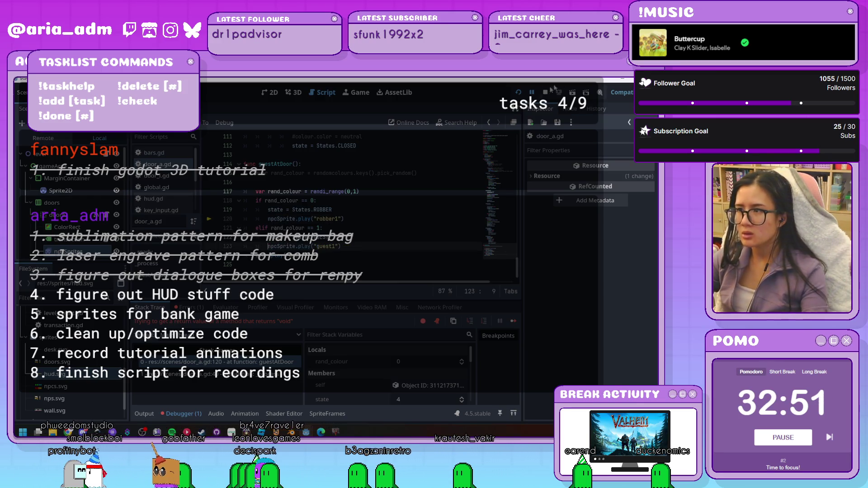
Relaunch the game, serve two visitors at the leftmost door to reach 38 coins, then stop it
click(519, 93)
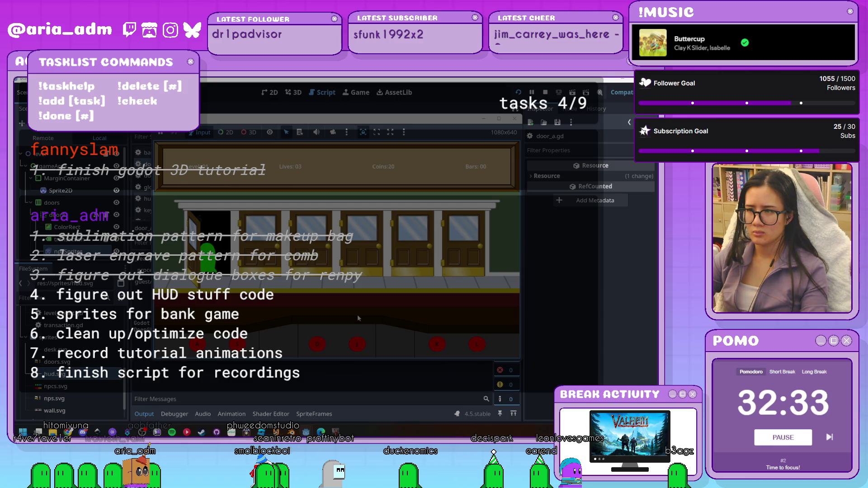
key(a)
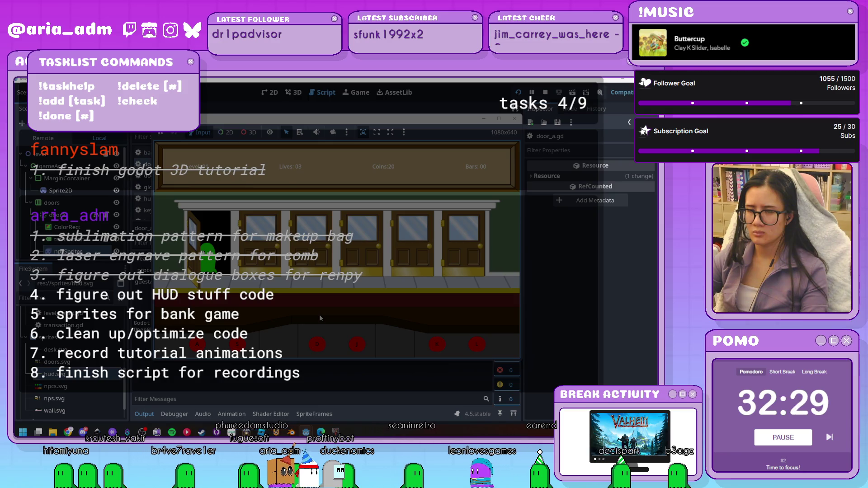
key(a)
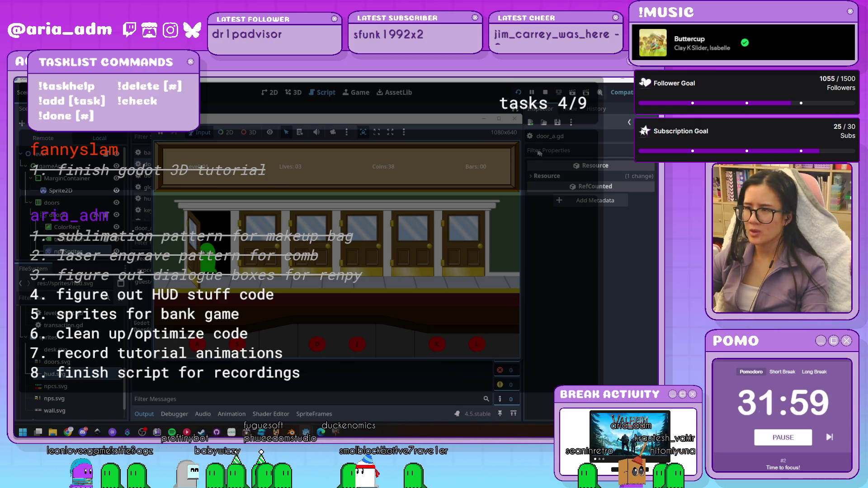
key(F8)
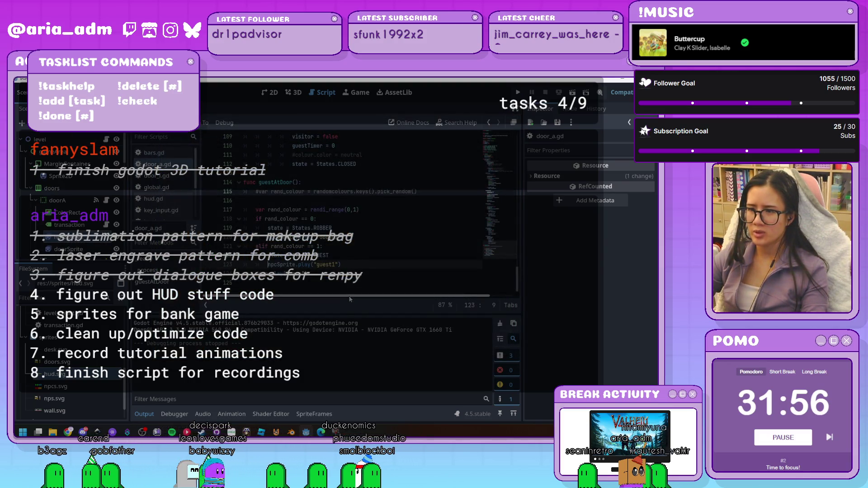
Collapse the output panel and undo the stray blank line inserted in guestAtDoor
click(152, 414)
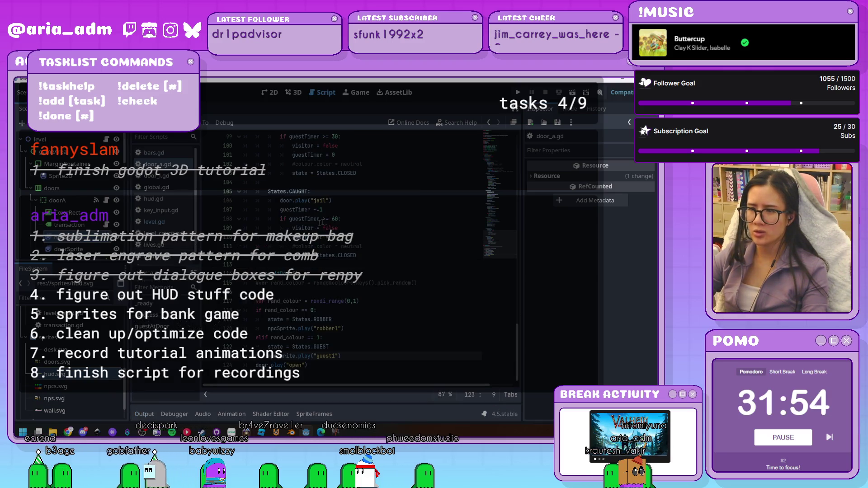
click(377, 292)
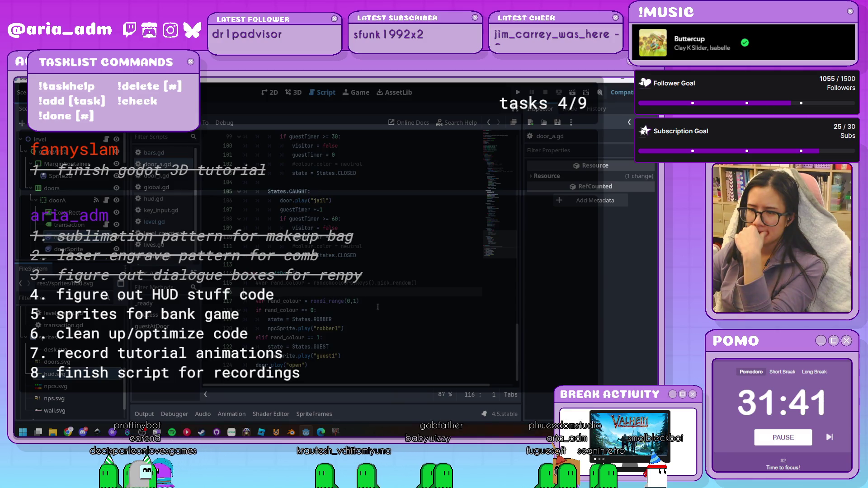
key(ctrl+z)
scroll(419, 298, up, 3)
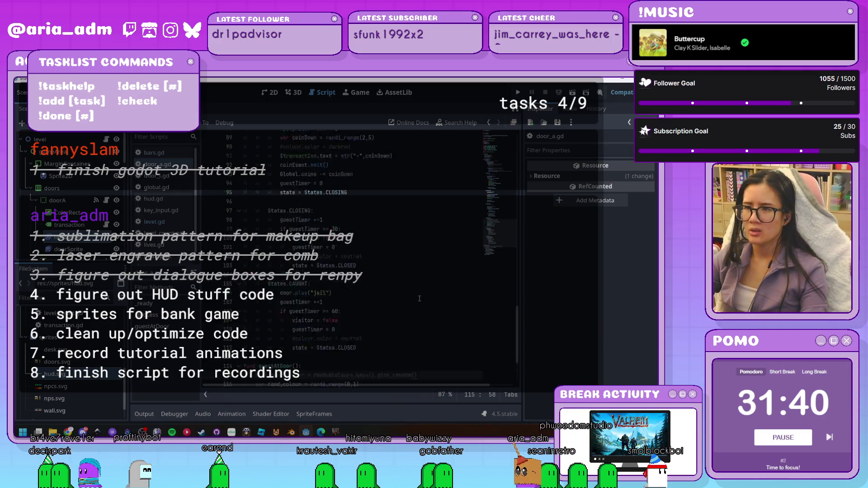
key(ctrl+z)
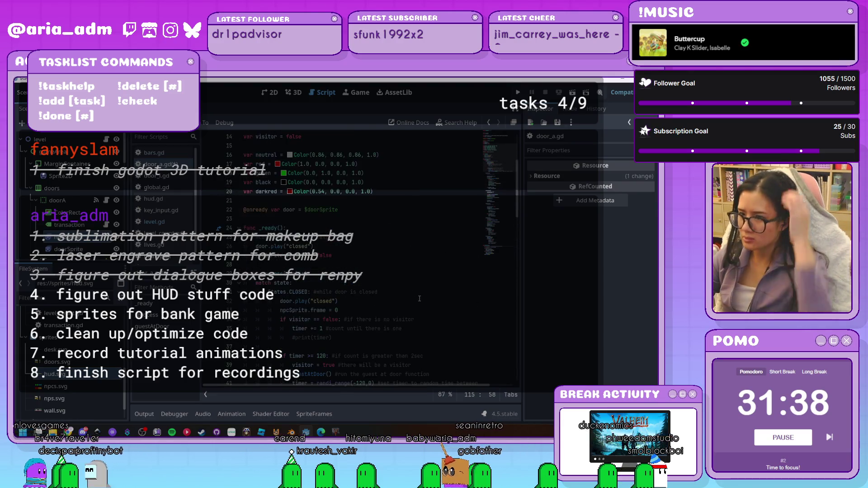
scroll(420, 298, down, 3)
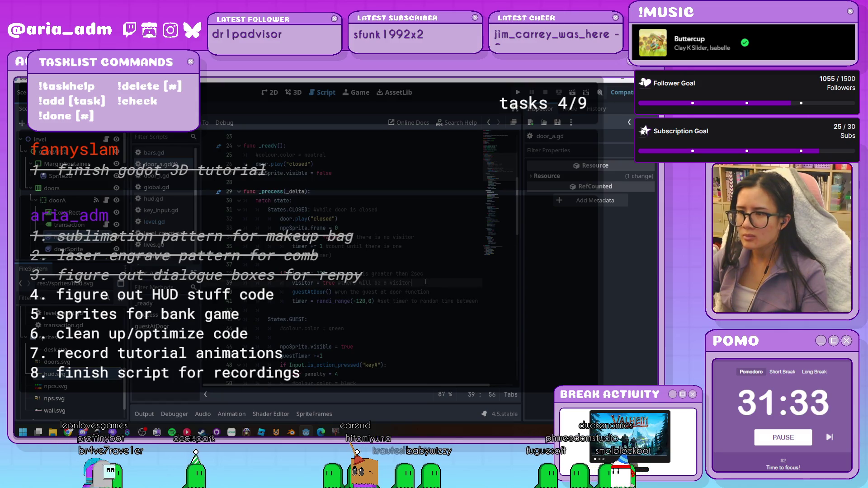
Add guestNumber = randi_range(1,2) right after visitor = true
key(Return)
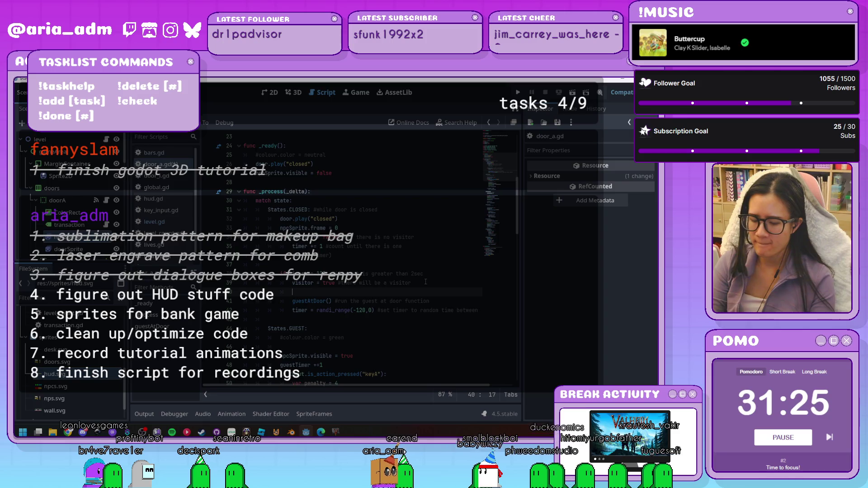
text(guestNumber )
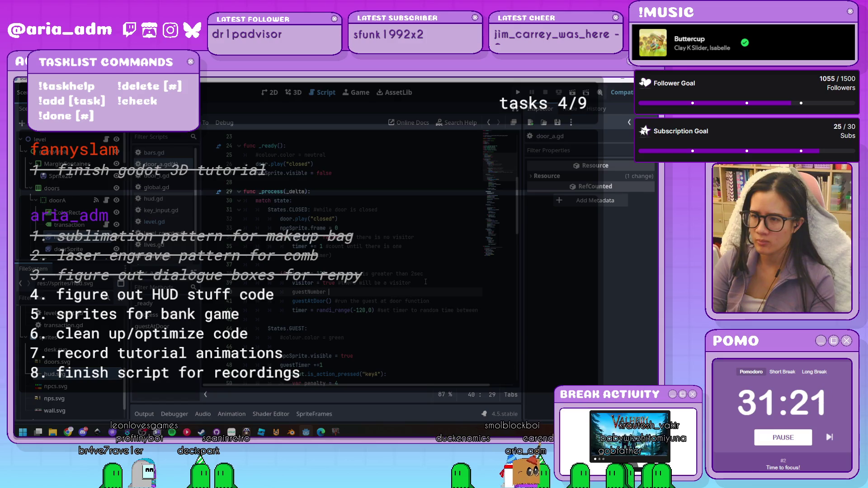
text(= r)
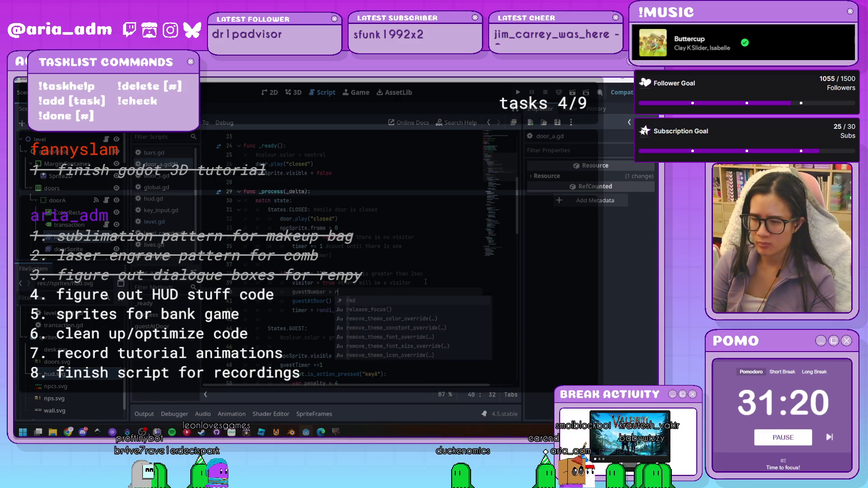
text(andi_r)
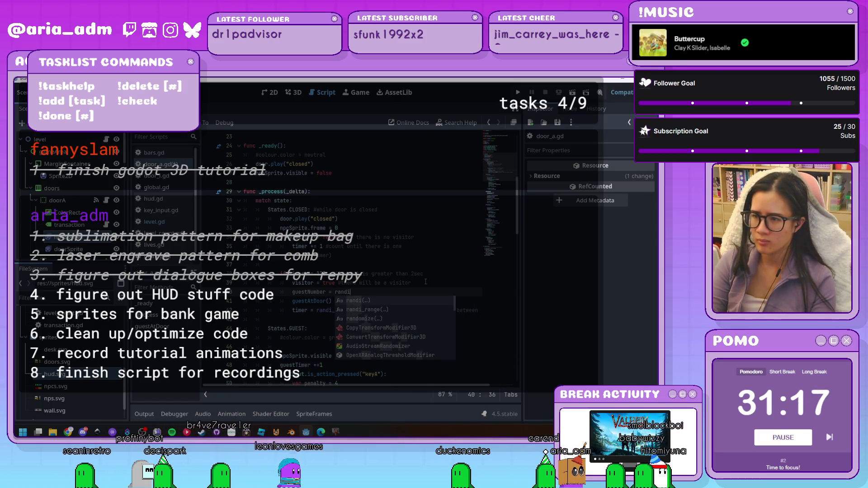
key(Return)
text(1,2)
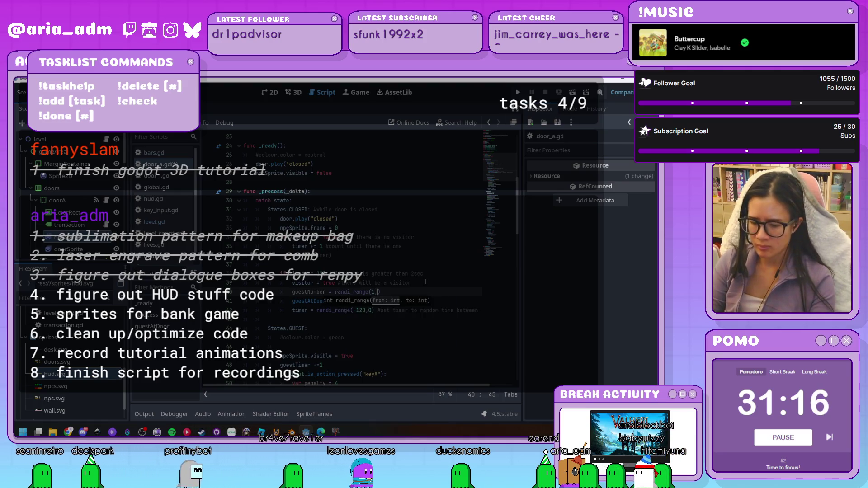
click(427, 258)
Declare var guestNumber = 0 among the variable declarations near the top
scroll(427, 260, up, 7)
click(365, 209)
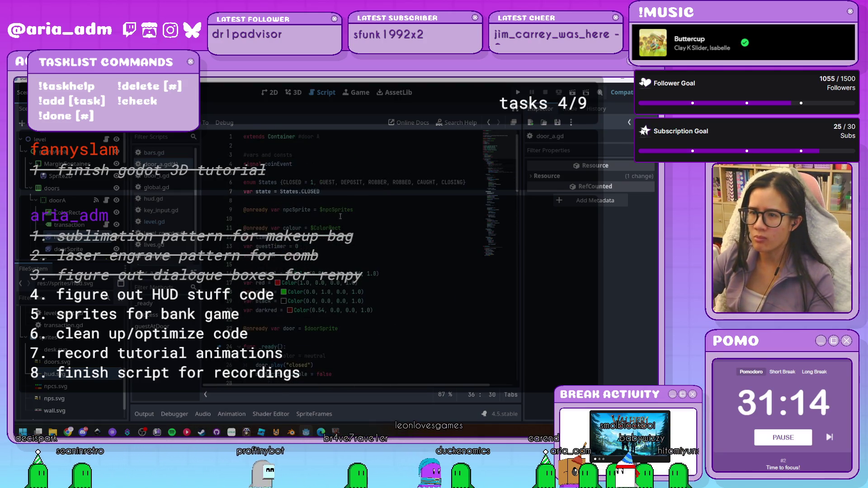
key(Return)
text(var guestNu)
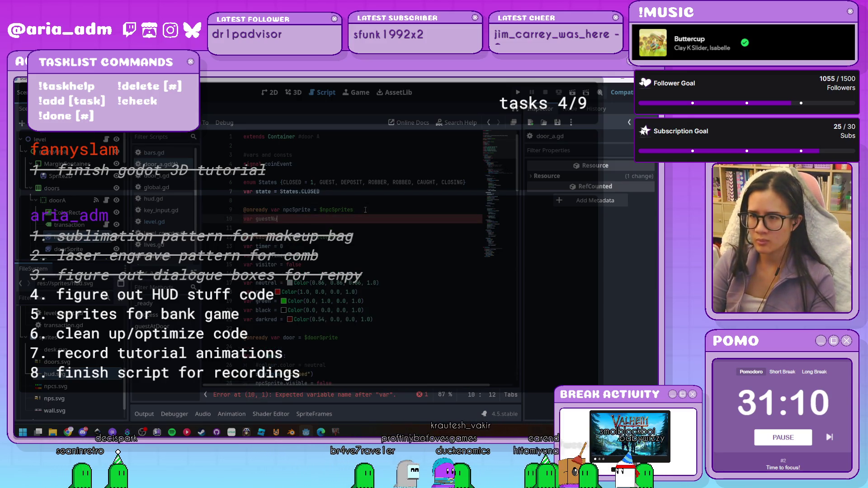
text(mber = 0)
click(375, 237)
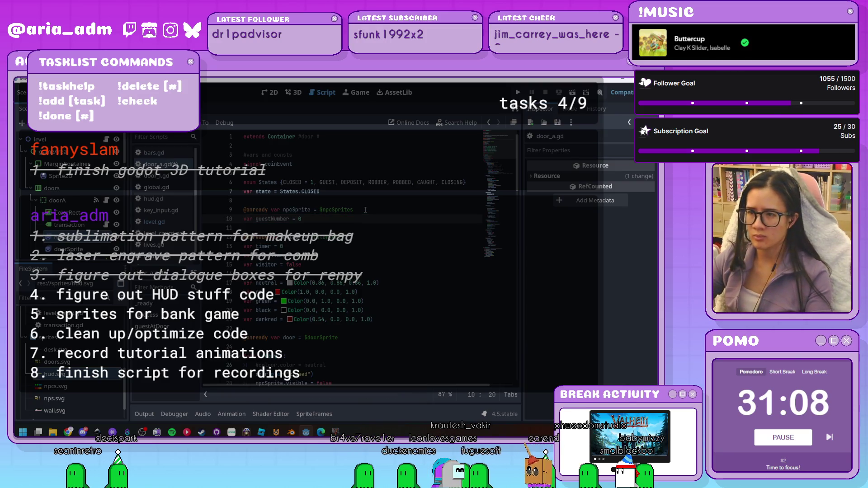
Move to the guest branch's npcSprite.play call on line 124 to edit its animation name
scroll(384, 263, down, 2)
scroll(384, 263, down, 10)
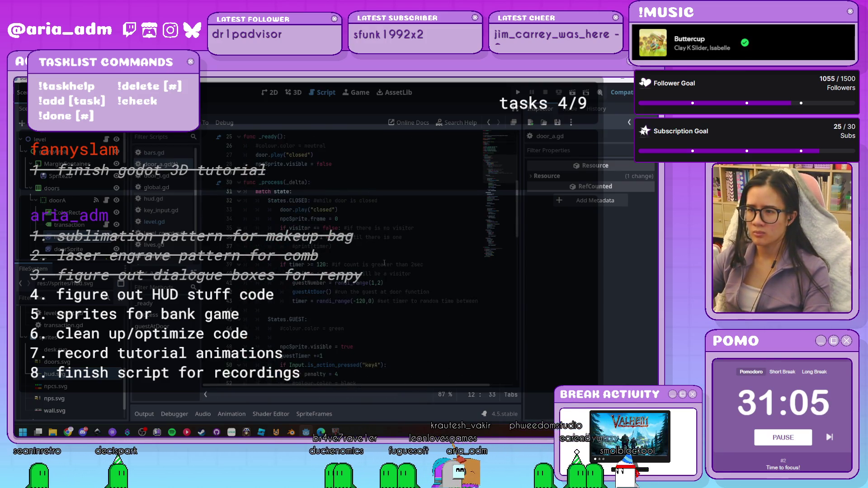
scroll(381, 270, down, 3)
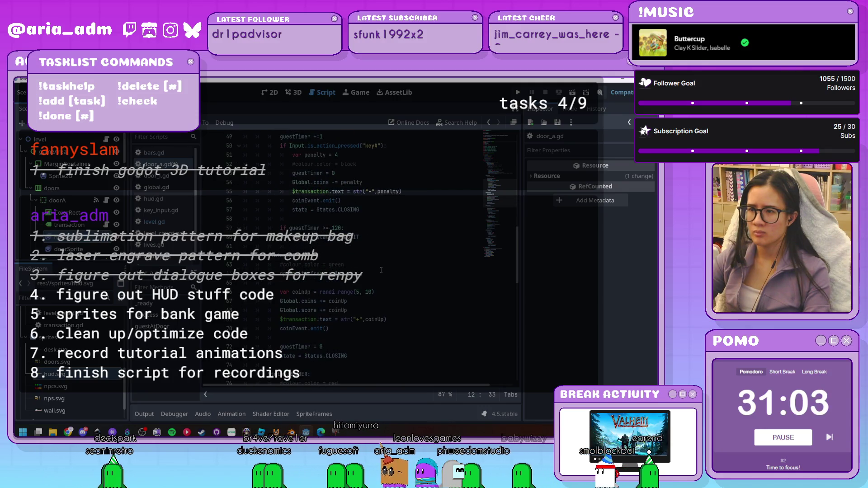
scroll(381, 271, down, 15)
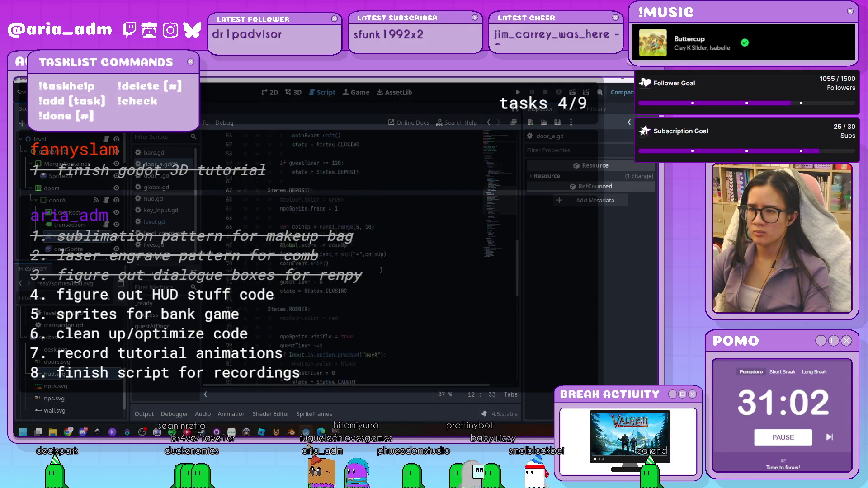
scroll(381, 270, down, 2)
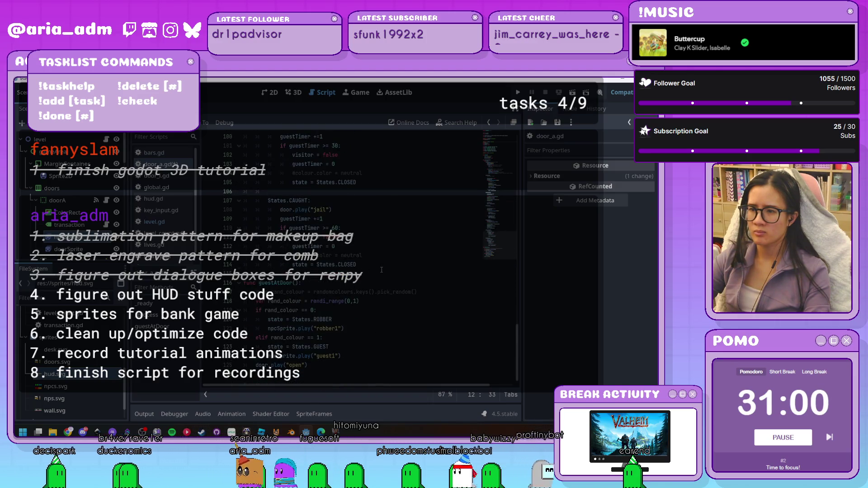
click(336, 356)
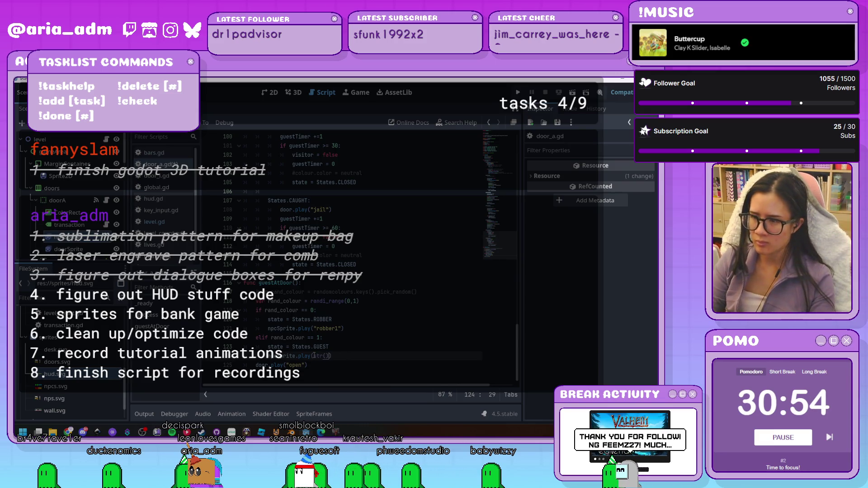
Change line 124 to npcSprite.play(str("guest", guestNumber)) and launch a test run
text("guest")
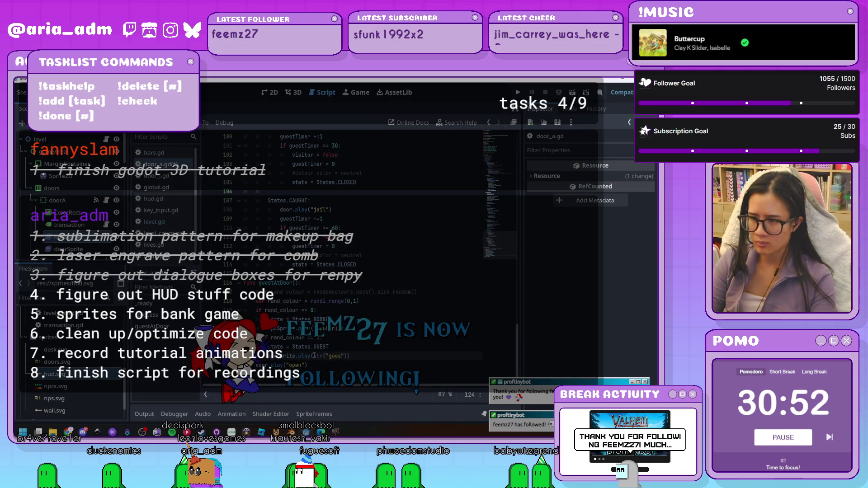
text(, )
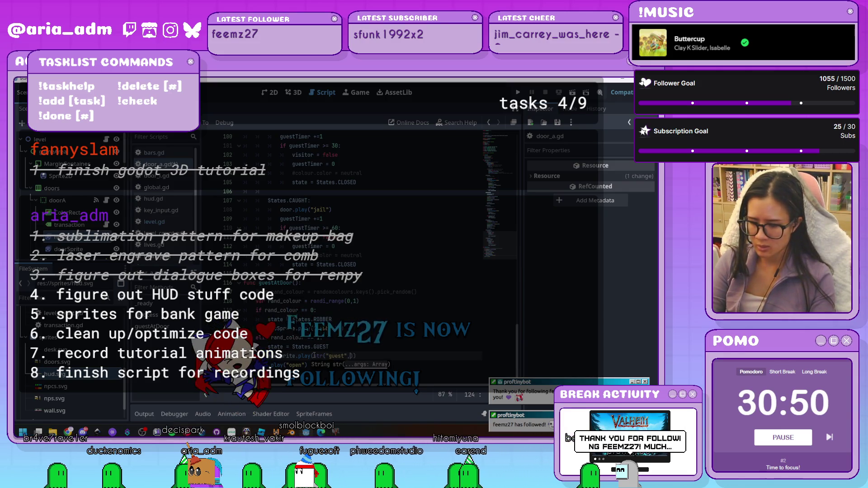
text(guestNumber)
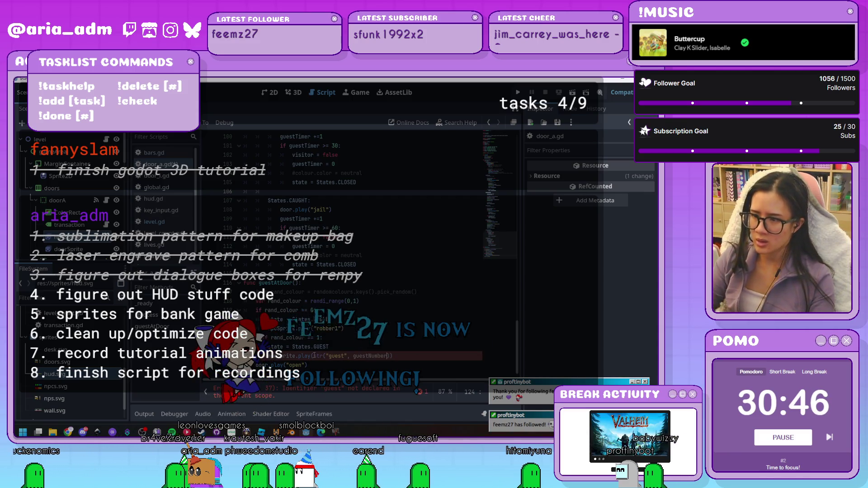
key(Down)
key(Return)
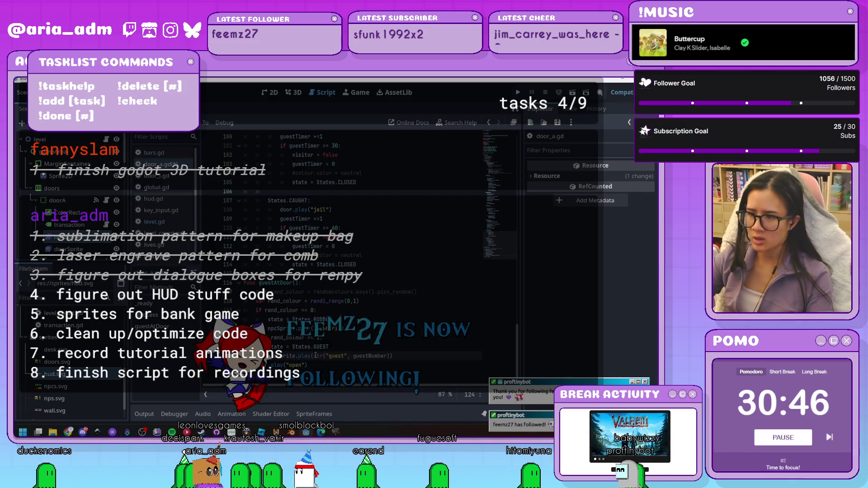
click(391, 337)
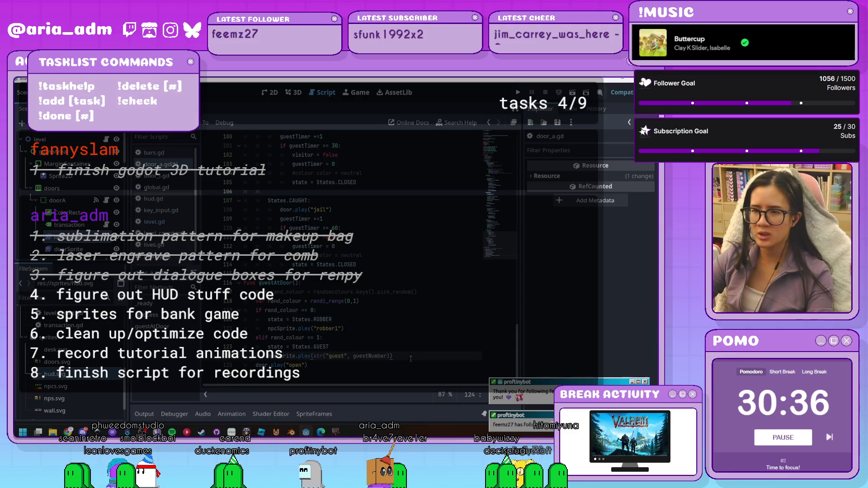
key(Down)
key(Down)
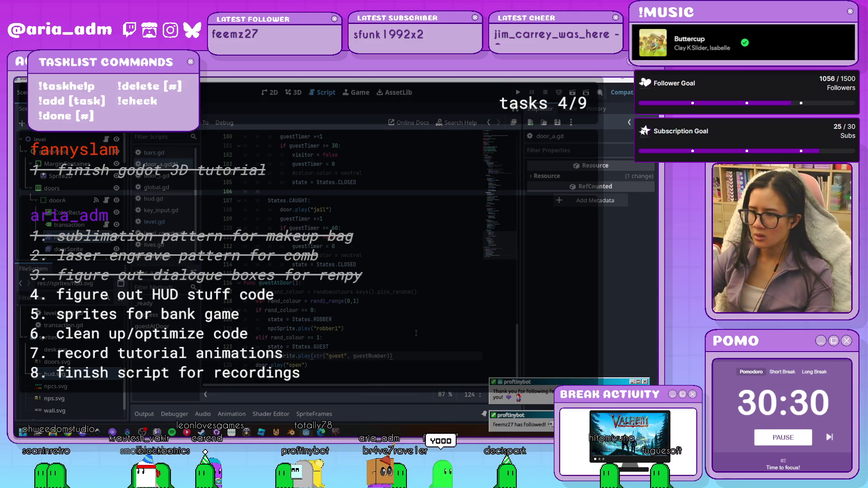
click(558, 92)
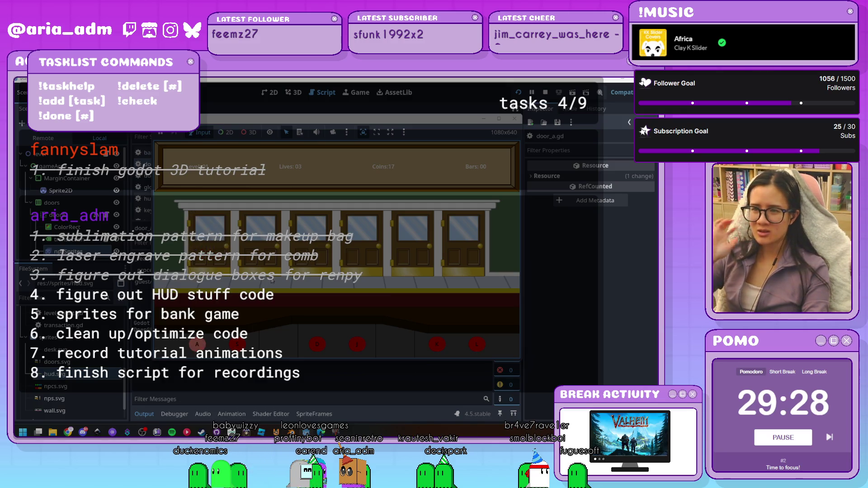
Stop the running bank-door game with F8 after watching it play
key(F8)
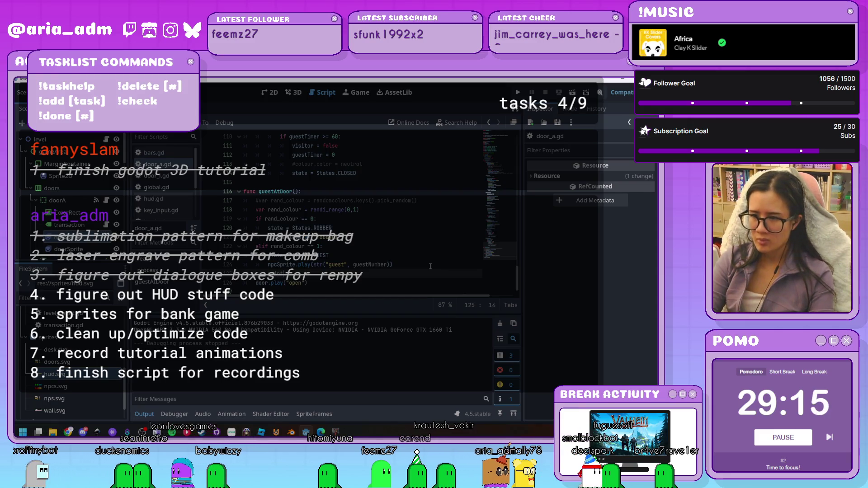
Add print(guestNumber) under the guest animation line in guestAtDoor and rerun the game
text((")
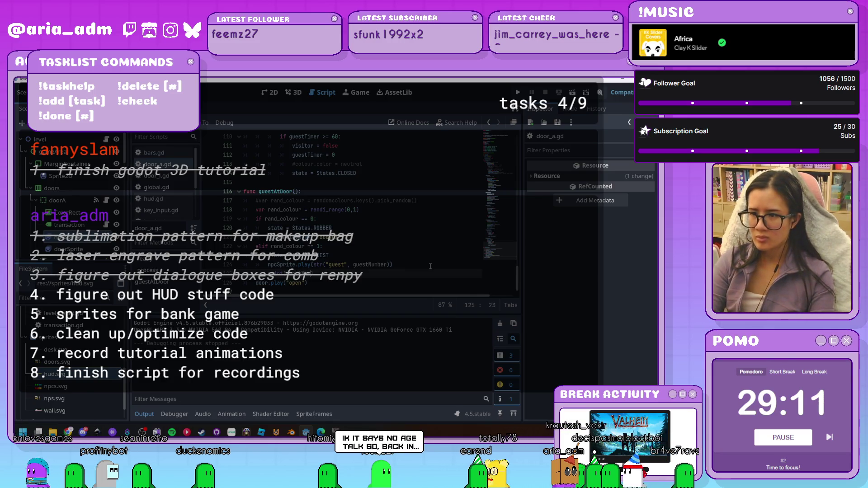
key(ctrl+z)
scroll(430, 266, up, 15)
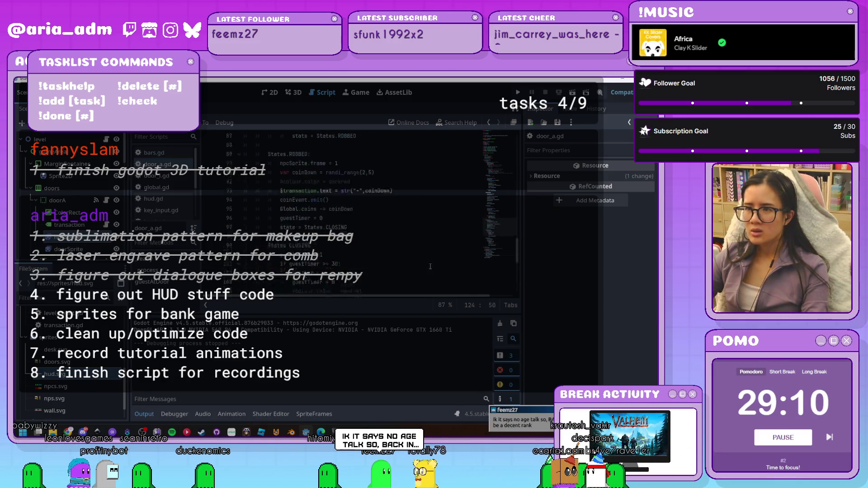
scroll(430, 267, up, 5)
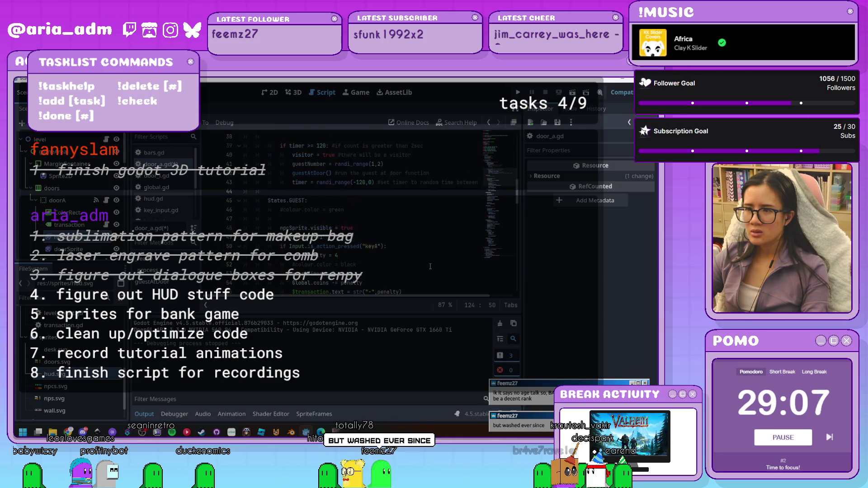
scroll(430, 266, down, 18)
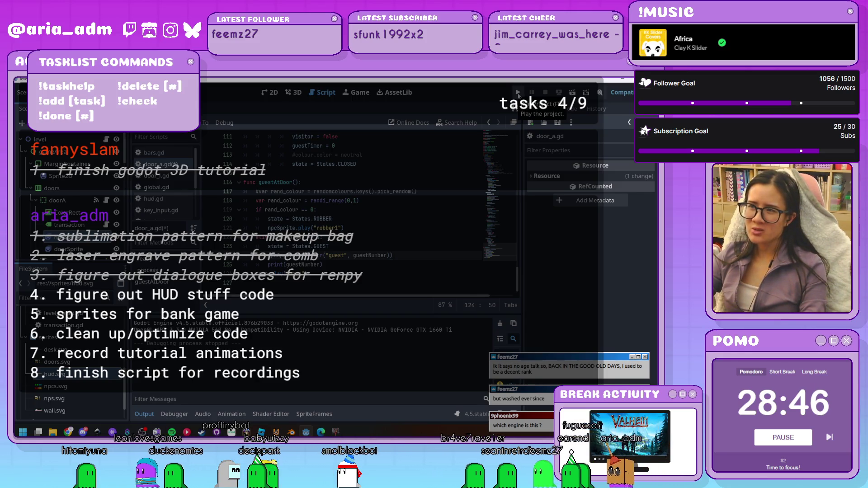
click(518, 93)
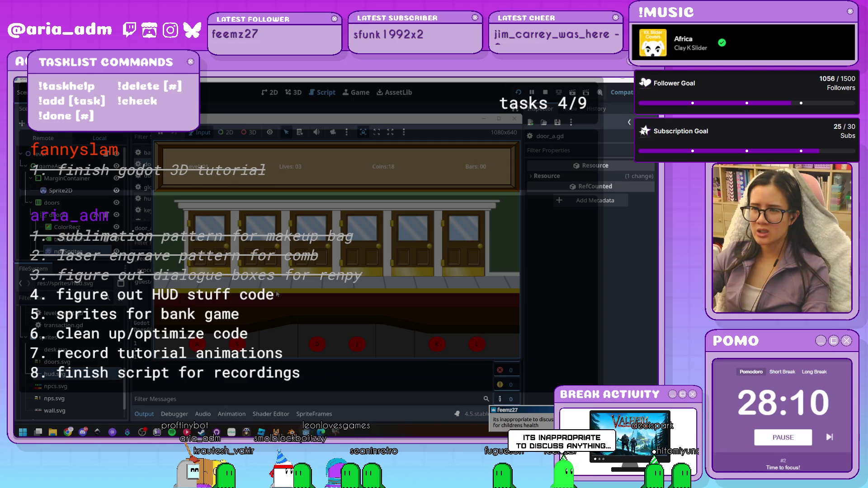
Stop the game test with F8 after watching guests arrive at the doors
key(F8)
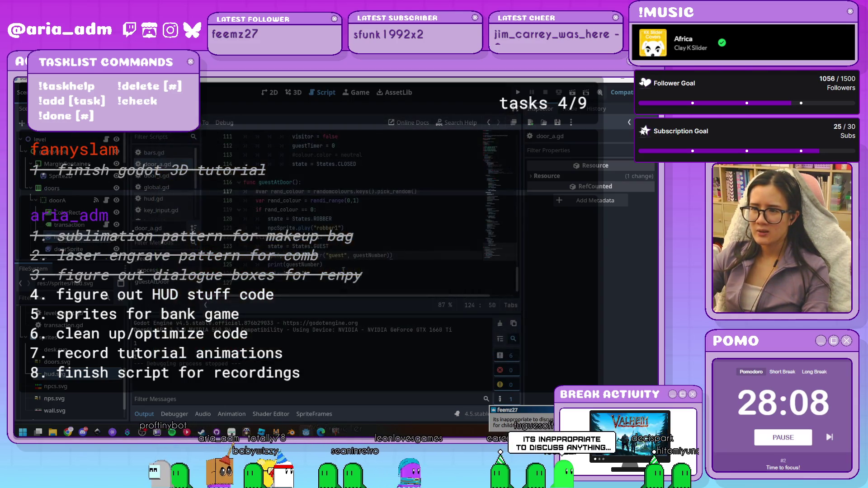
Delete the print(guestNumber) debug line from guestAtDoor
drag(342, 270, 218, 268)
key(BackSpace)
key(BackSpace)
scroll(262, 244, up, 3)
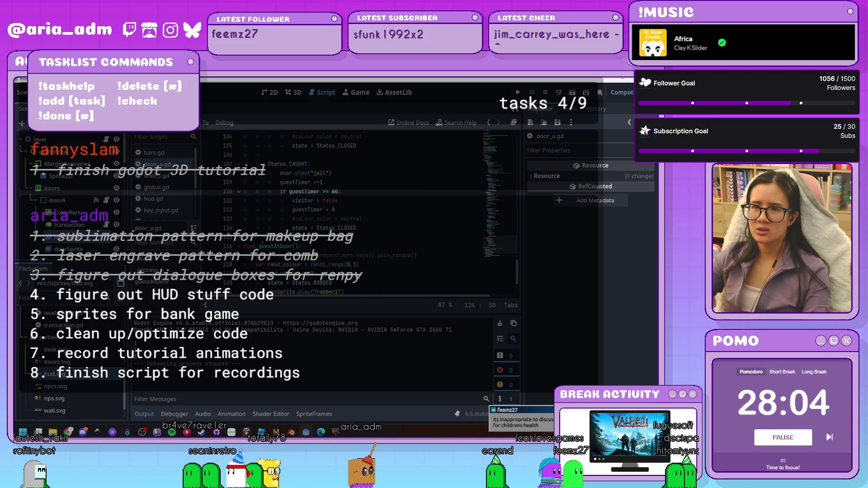
Add a ghost frame from the sprite sheet to an npcSprites animation, save, and start a test run
click(64, 262)
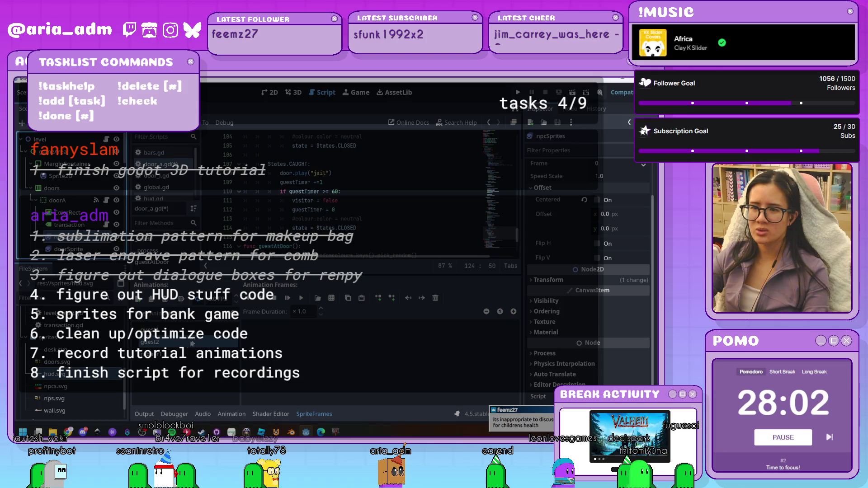
click(332, 299)
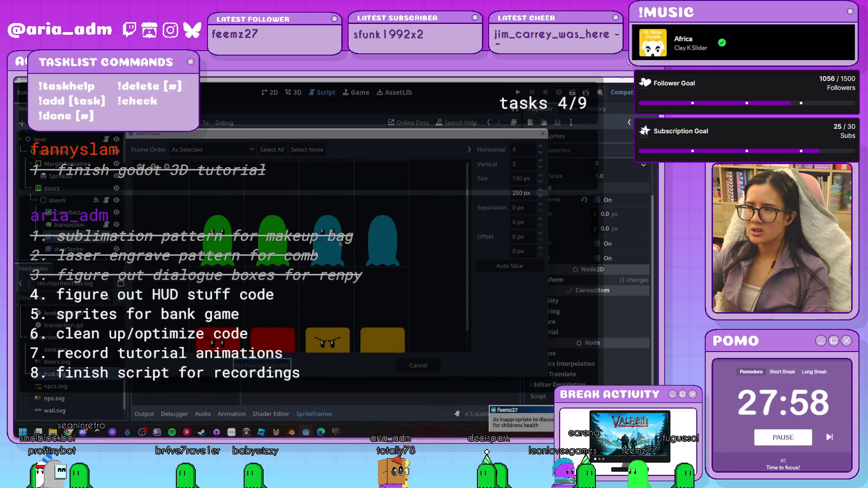
click(340, 244)
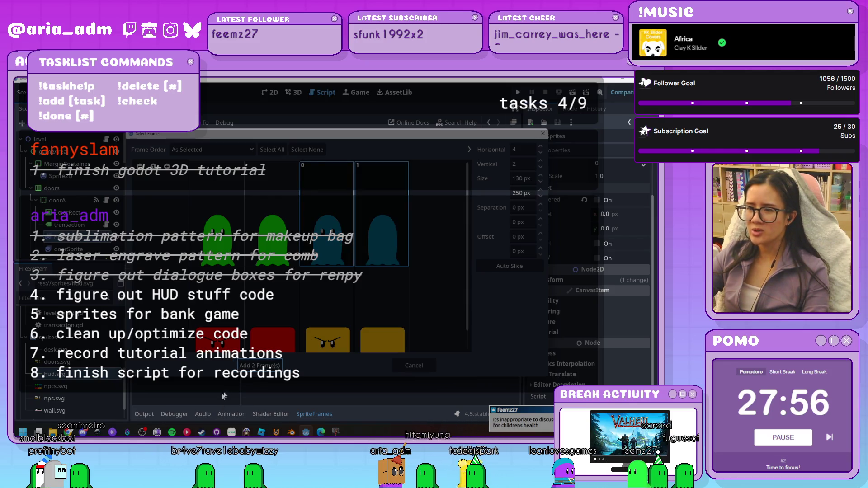
click(262, 365)
click(414, 371)
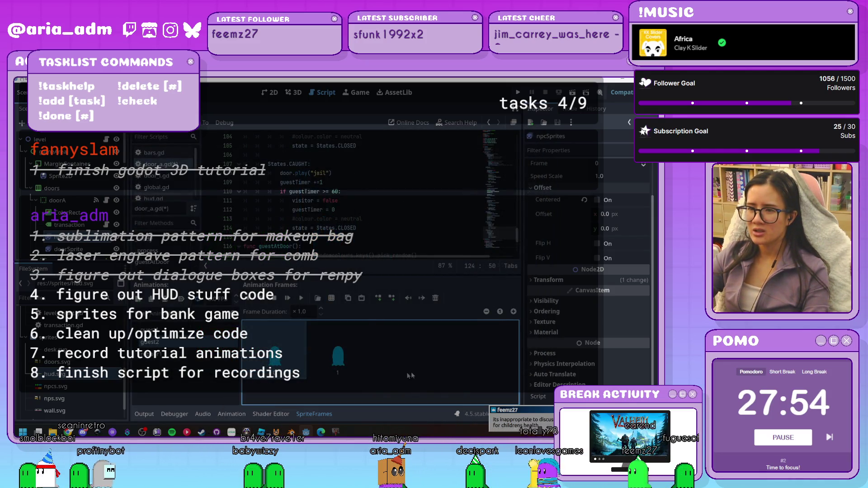
key(ctrl+s)
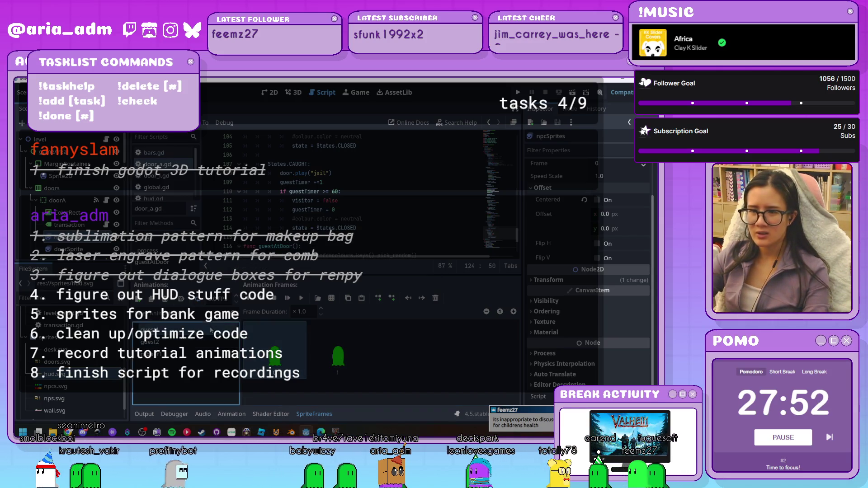
click(211, 330)
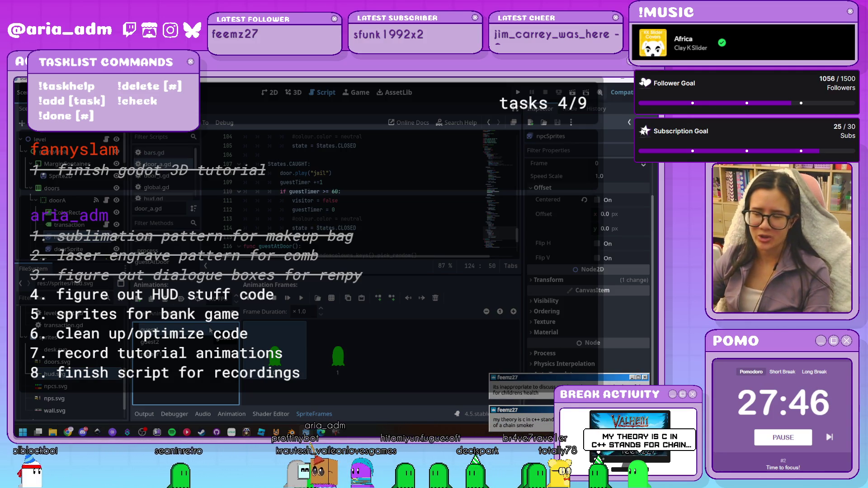
click(518, 92)
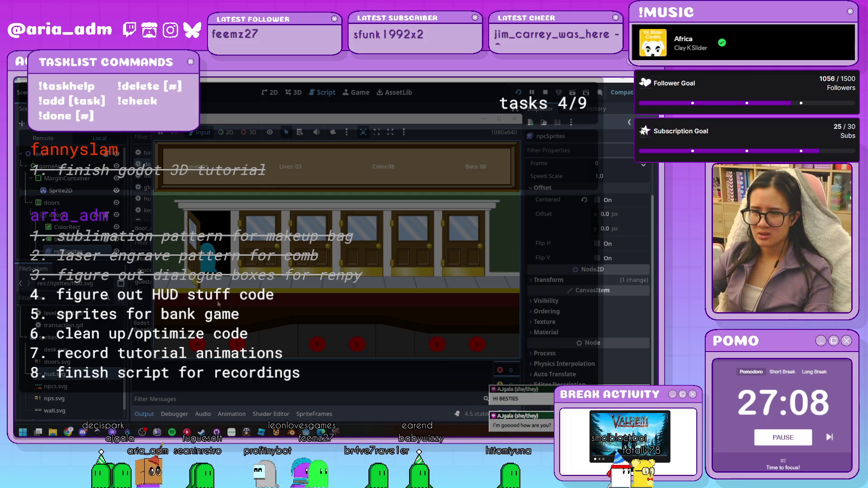
Stop the bank-game test with F8, returning to the door_a.gd script
key(F8)
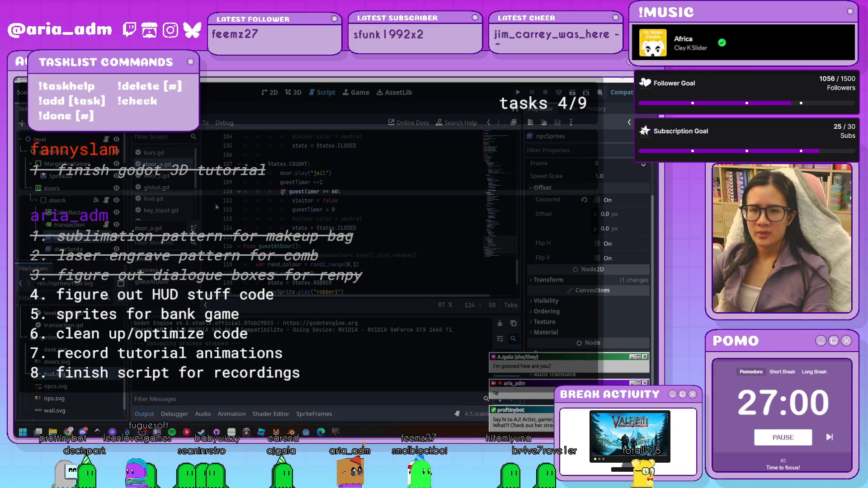
Collapse the Output panel and place the caret at the ends of lines 122 and 124
click(153, 413)
text(elif rand_colour == 1:)
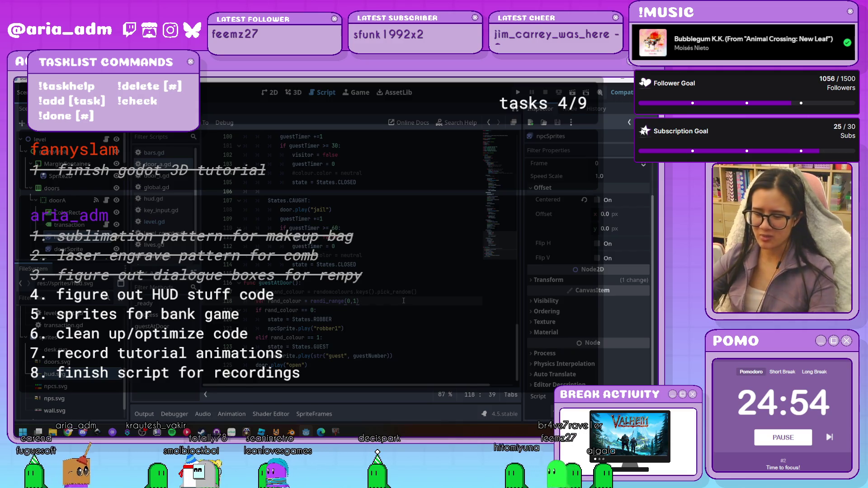
click(405, 339)
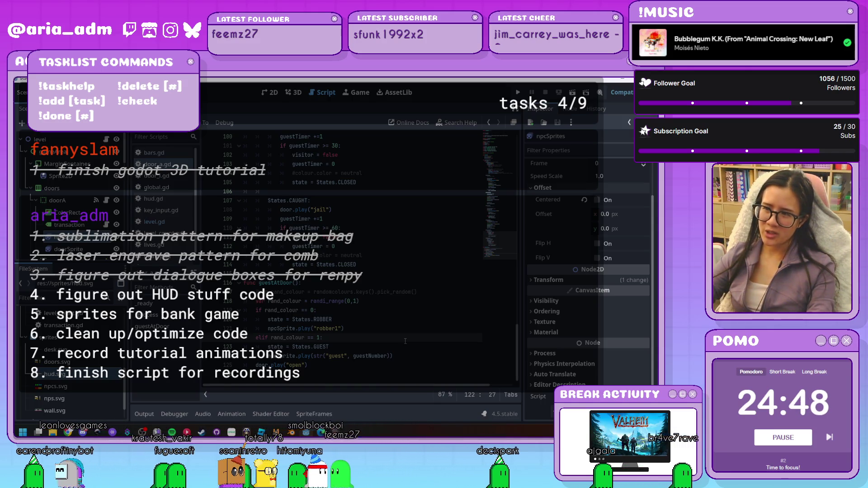
click(444, 355)
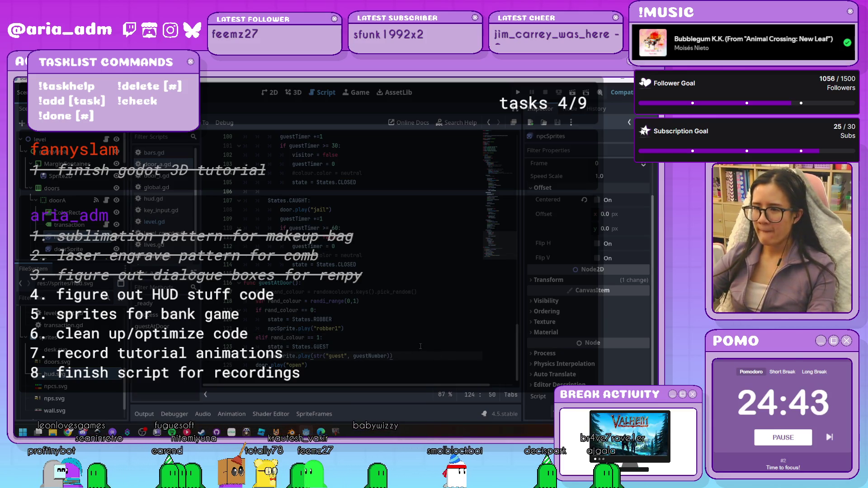
scroll(416, 350, up, 3)
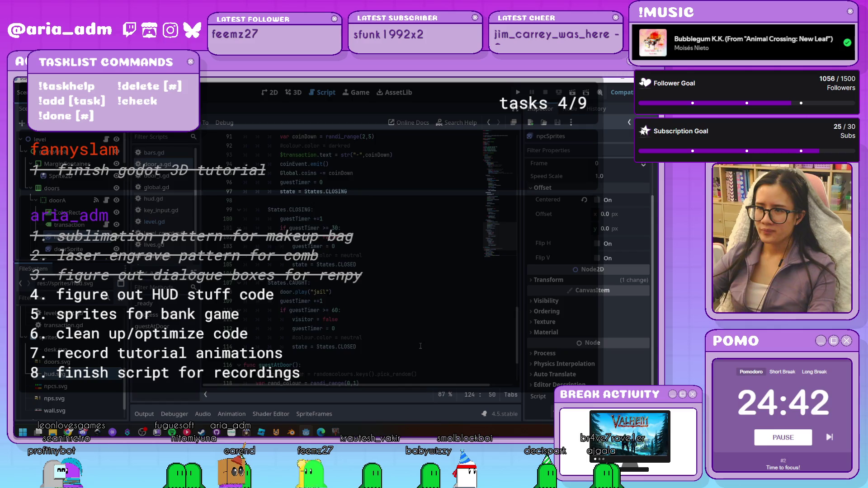
Remove the stray blank lines 65 and 47 from the state code in door_a.gd
scroll(420, 346, up, 8)
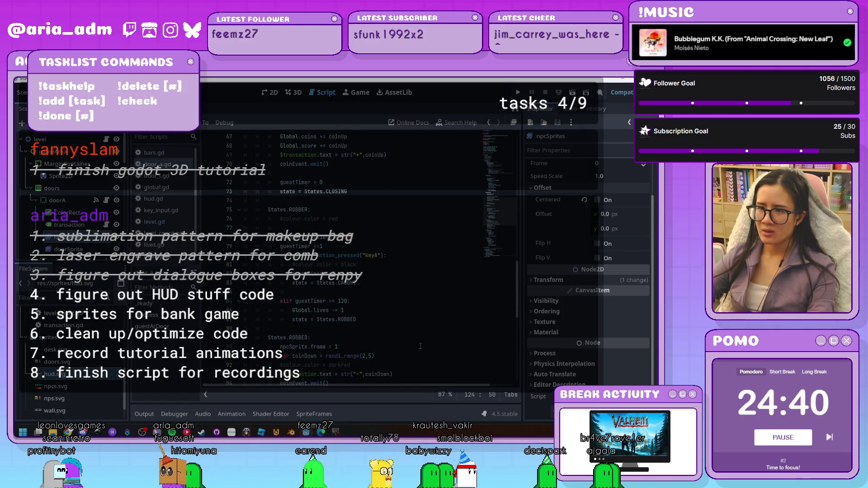
scroll(420, 346, up, 3)
scroll(390, 274, up, 2)
click(379, 254)
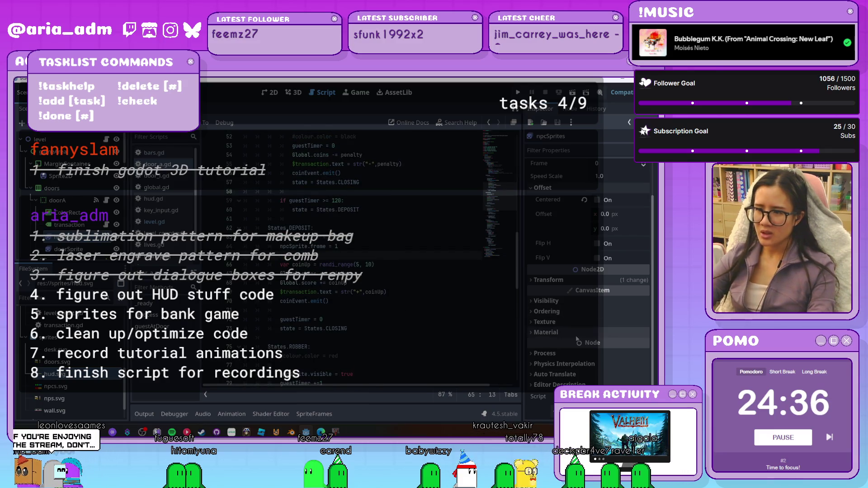
key(BackSpace)
key(BackSpace)
key(BackSpace)
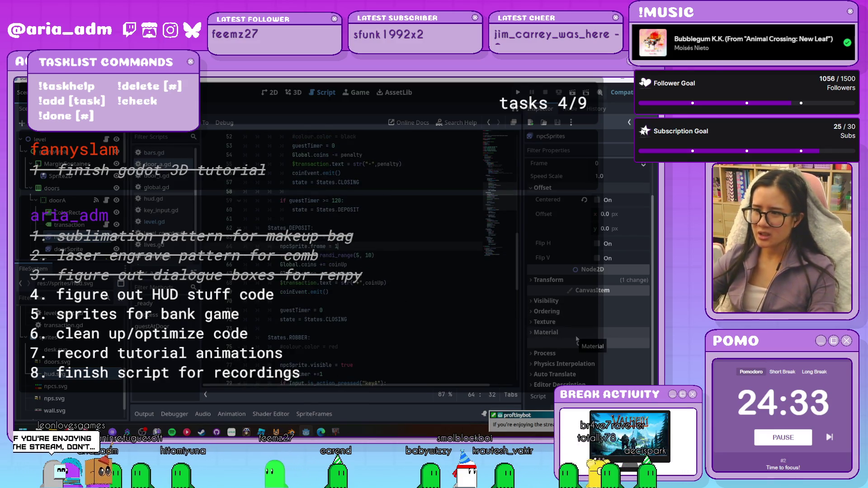
scroll(388, 253, up, 3)
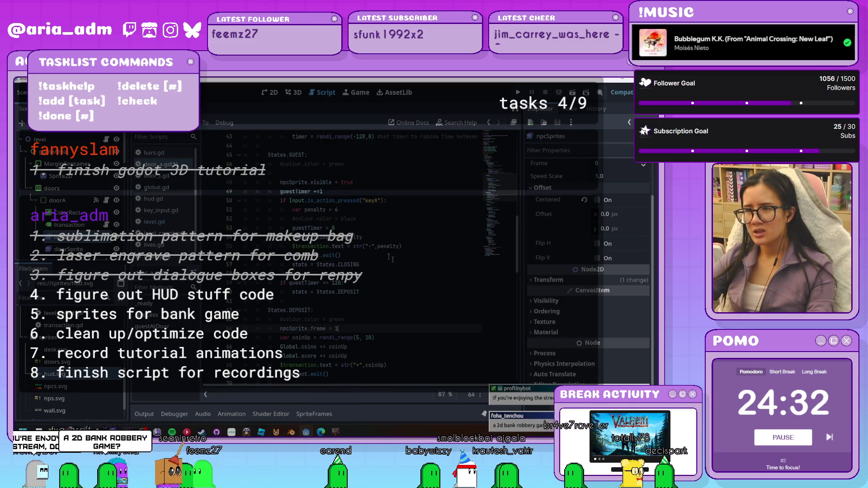
click(301, 177)
key(BackSpace)
key(BackSpace)
key(BackSpace)
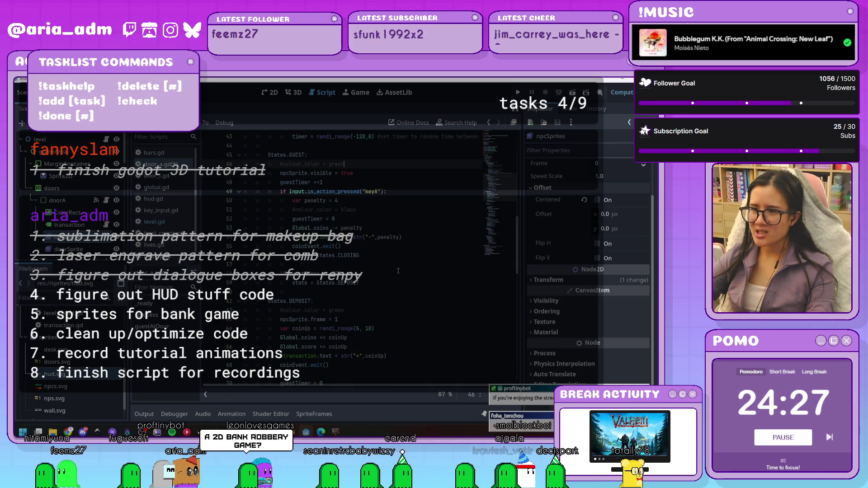
scroll(397, 271, down, 10)
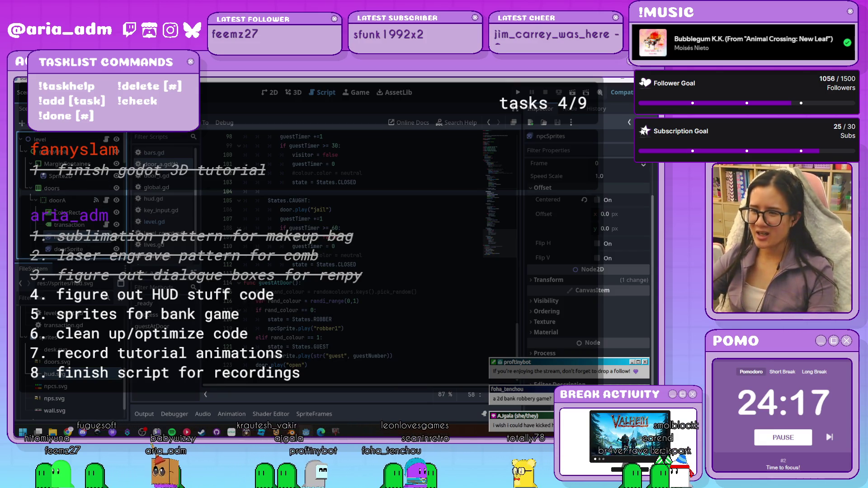
Show the npcSprites frames, save with Ctrl+S, and start a fresh test run
click(313, 414)
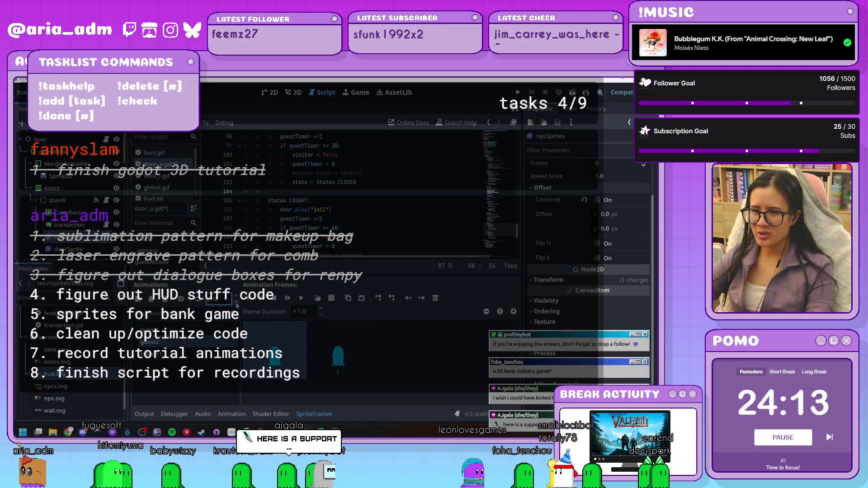
click(424, 381)
key(ctrl+s)
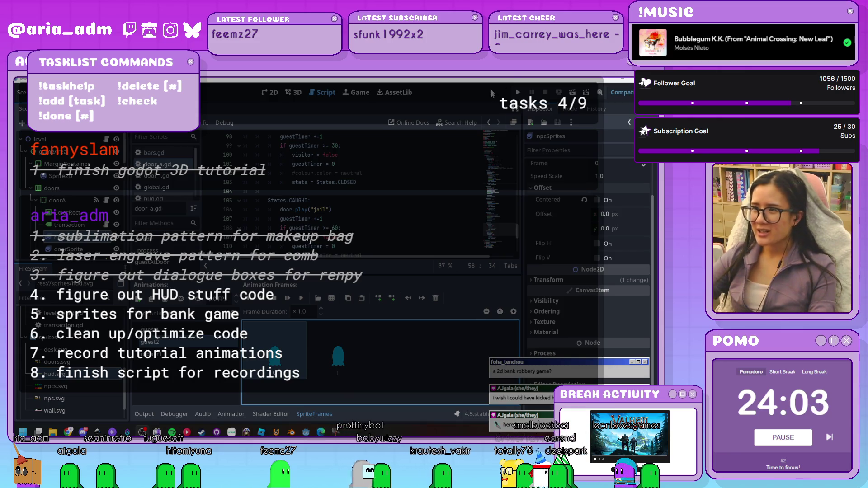
click(518, 94)
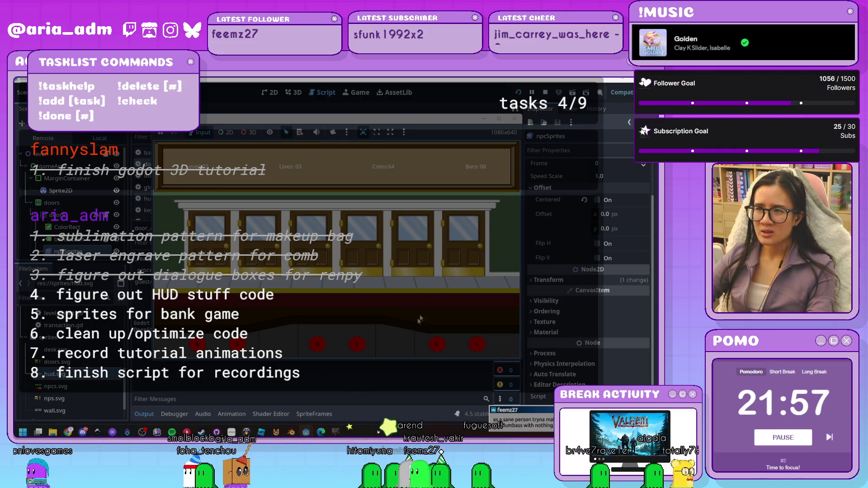
Stop the running bank-door game test to return to door_a.gd
click(515, 118)
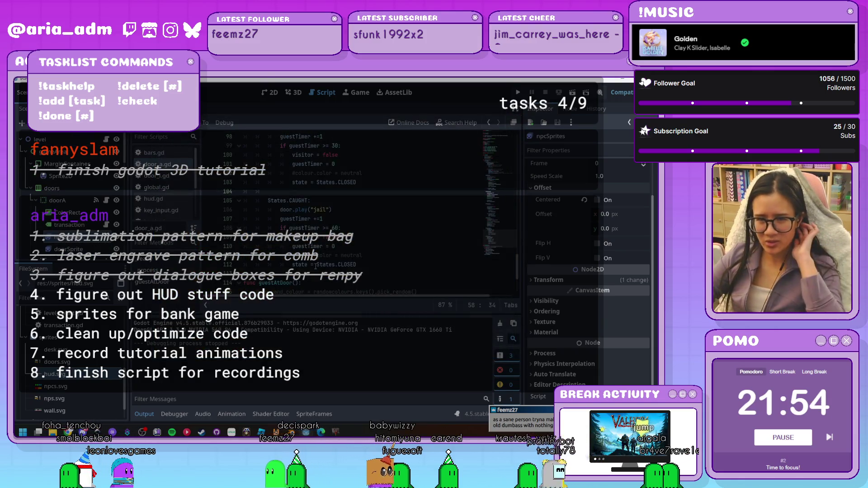
Replace guestNumber with randi_range(1,2) in the guest branch's npcSprite.play call
scroll(257, 270, down, 3)
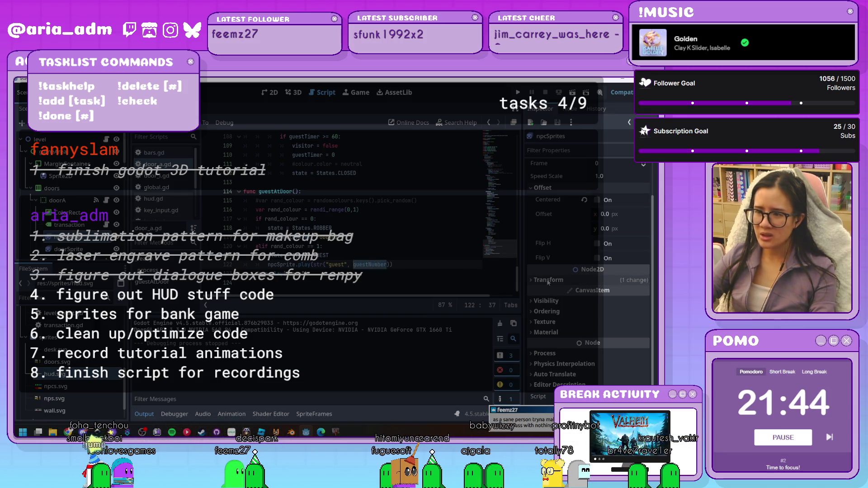
text(rand_i)
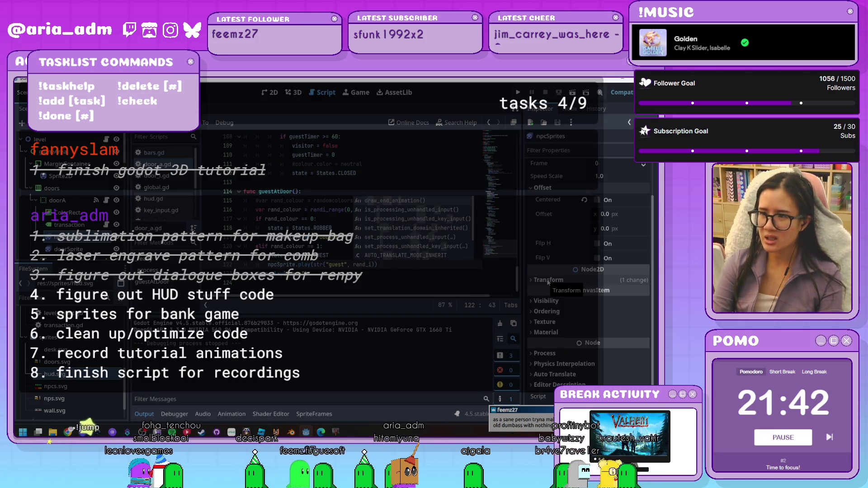
key(BackSpace)
text(i_)
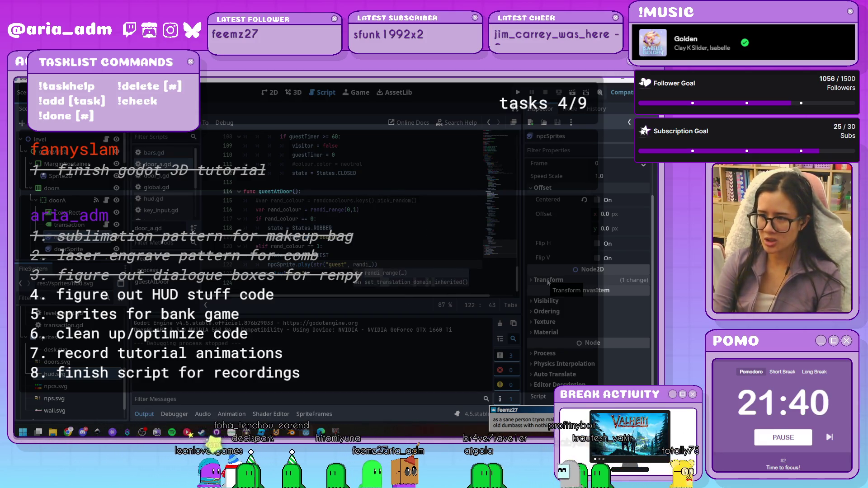
key(Return)
text(1,2)
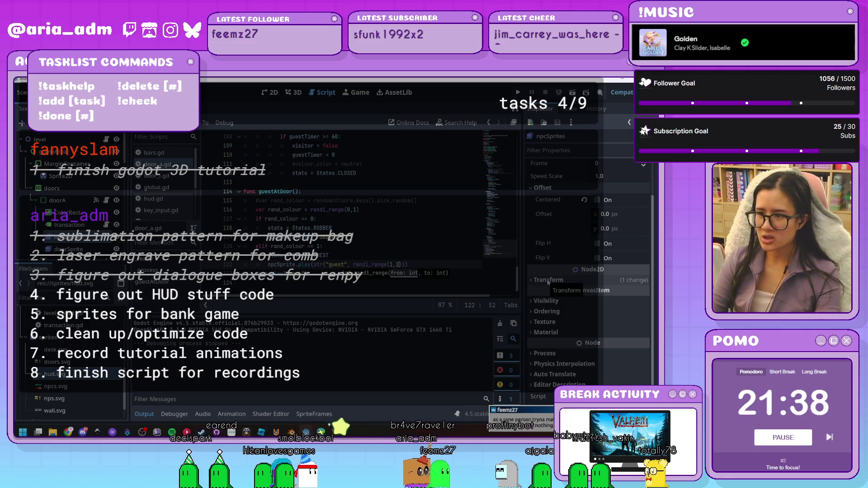
click(441, 264)
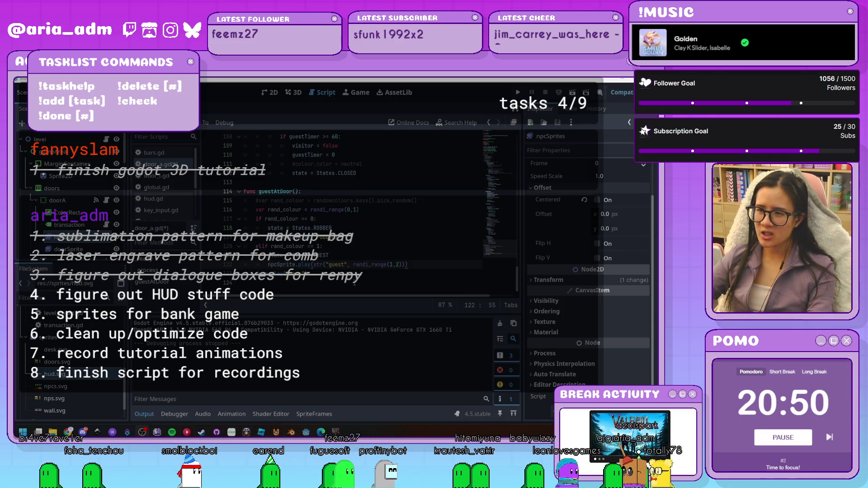
Hide the output log and move back up door_a.gd to line 16
click(307, 273)
click(144, 414)
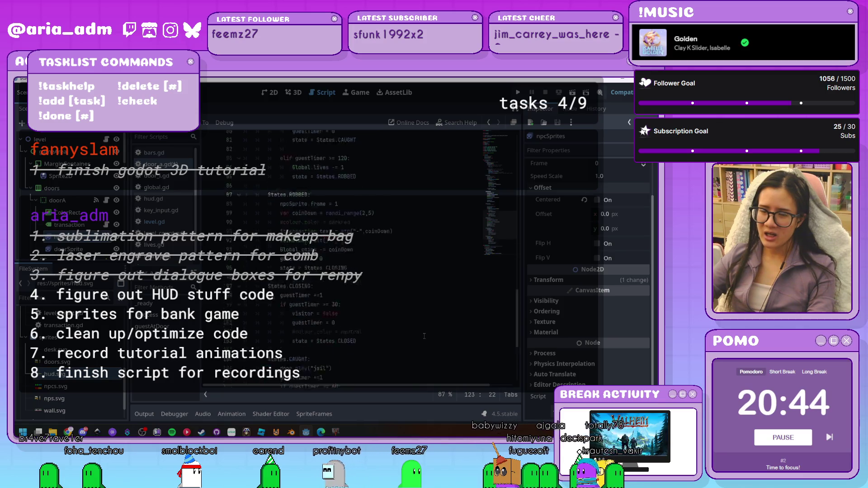
scroll(424, 336, up, 20)
scroll(424, 336, up, 5)
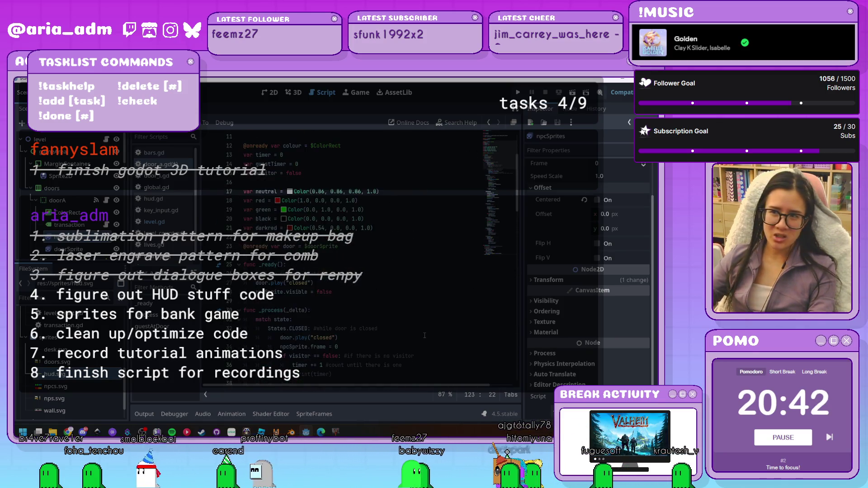
scroll(424, 336, up, 3)
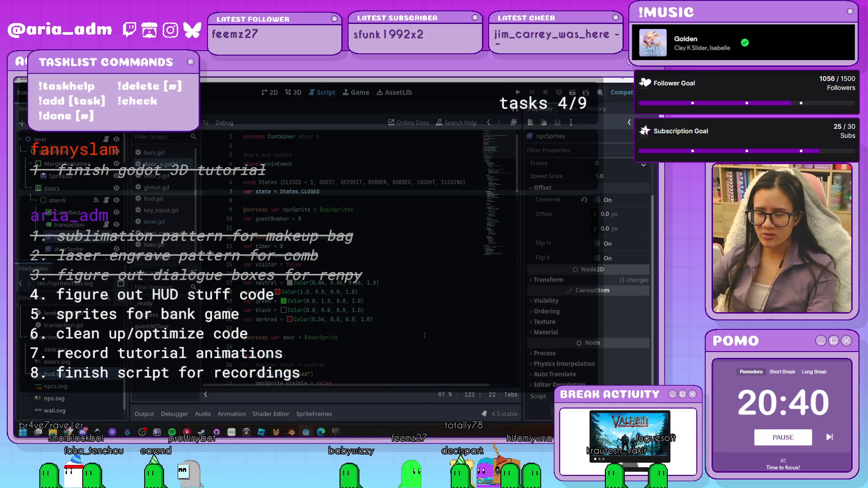
click(380, 319)
click(375, 275)
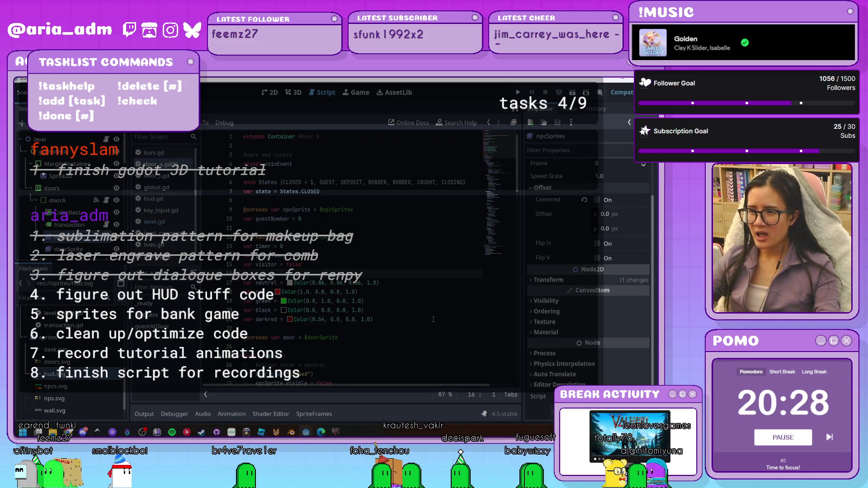
Undo the last two edits so guestAtDoor again plays a random guest animation via randi_range(1,2)
scroll(397, 305, down, 3)
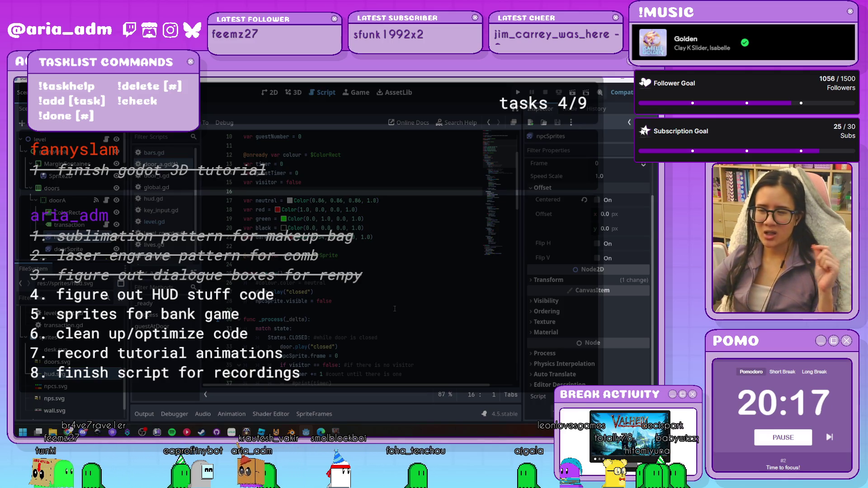
scroll(395, 309, down, 2)
scroll(394, 309, down, 10)
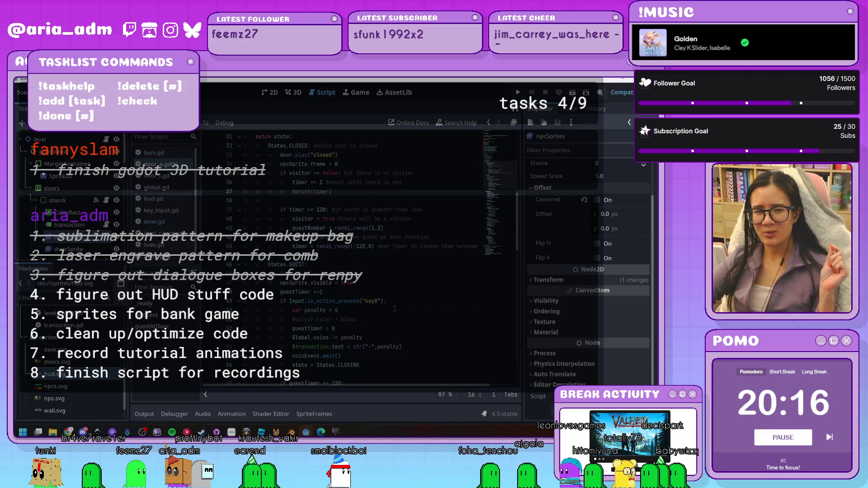
scroll(395, 308, down, 10)
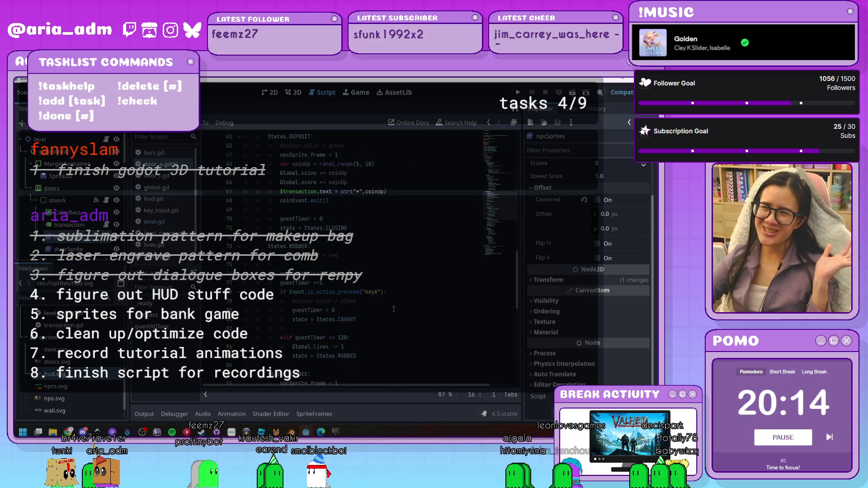
scroll(396, 307, down, 7)
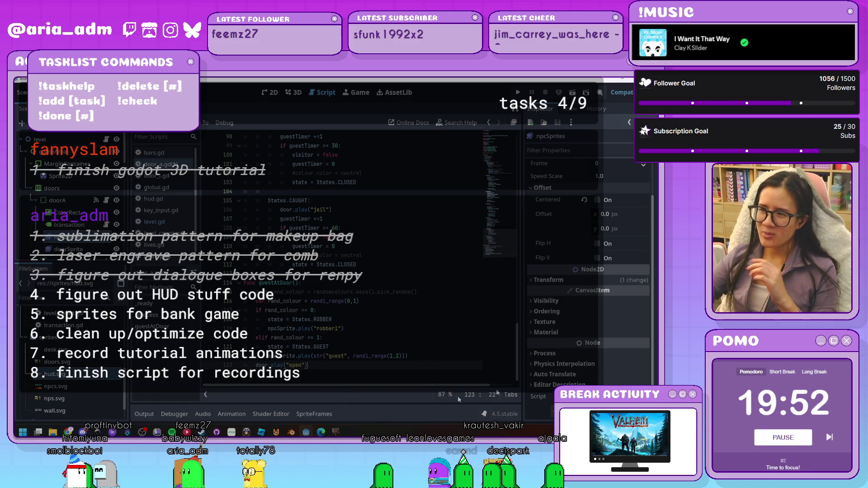
scroll(506, 184, up, 20)
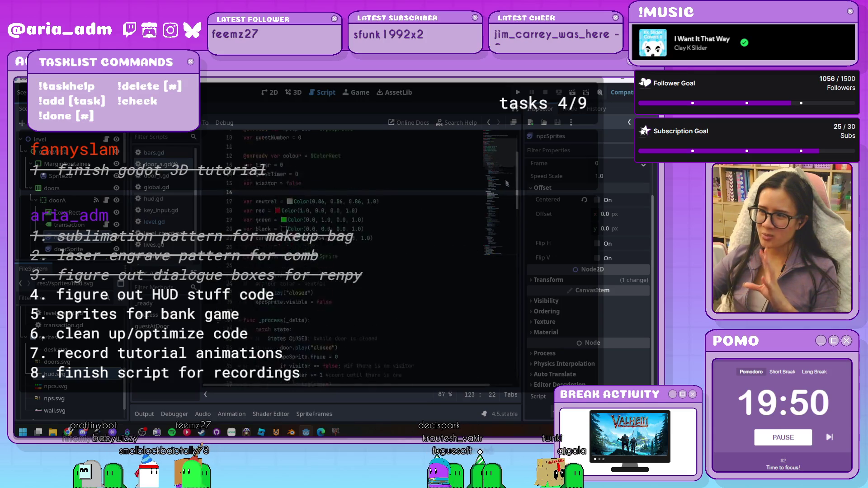
scroll(507, 185, up, 3)
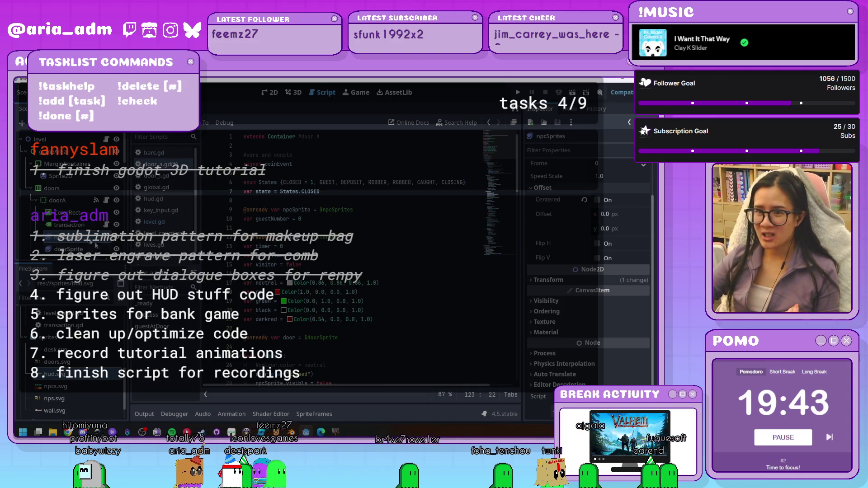
click(271, 272)
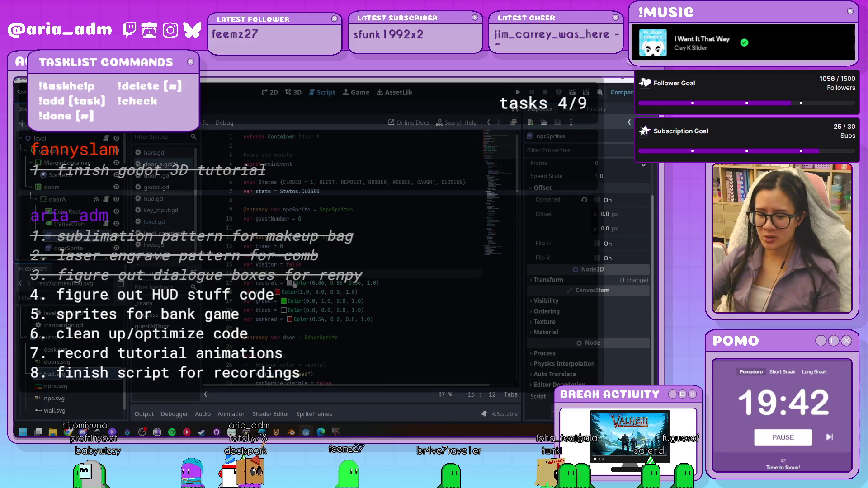
key(ctrl+z)
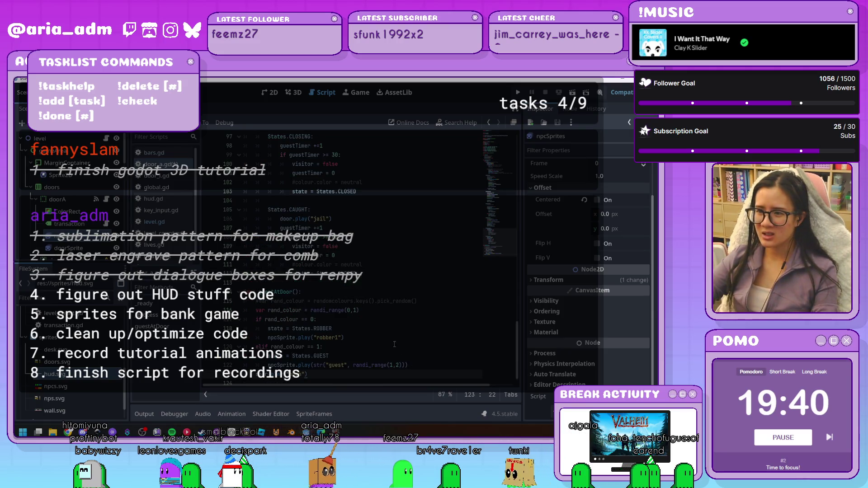
key(ctrl+z)
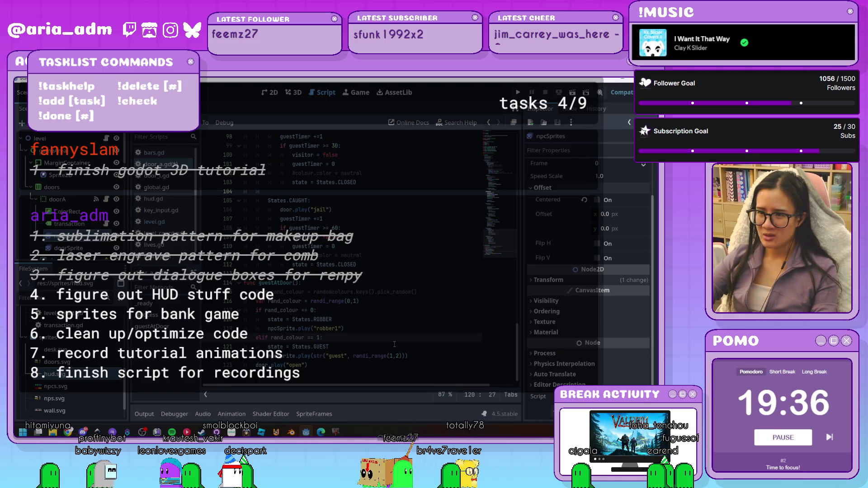
click(422, 356)
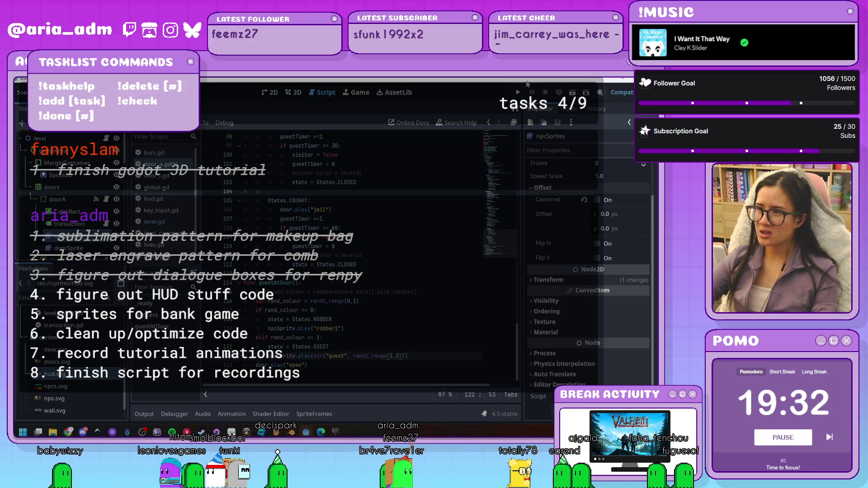
Test-run the bank-door game, then stop it with F8 and return to the script
click(517, 92)
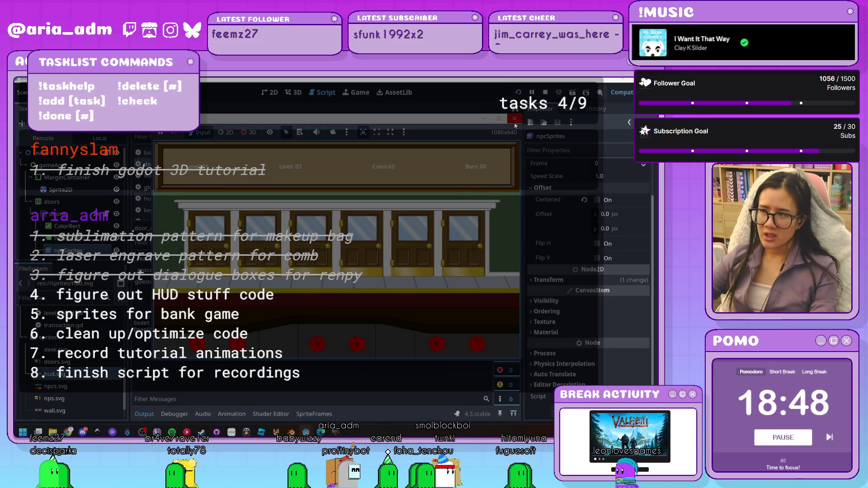
key(F8)
scroll(393, 274, down, 1)
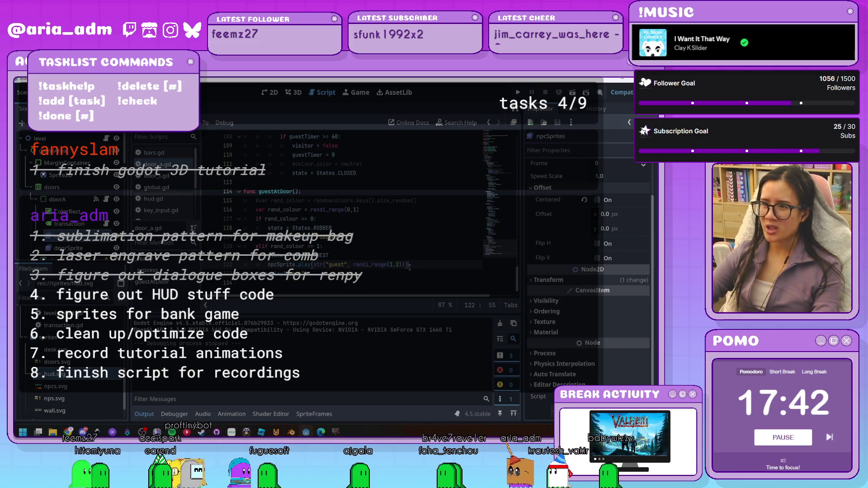
Delete the empty line left after the npcSprite declaration
key(Up)
key(Up)
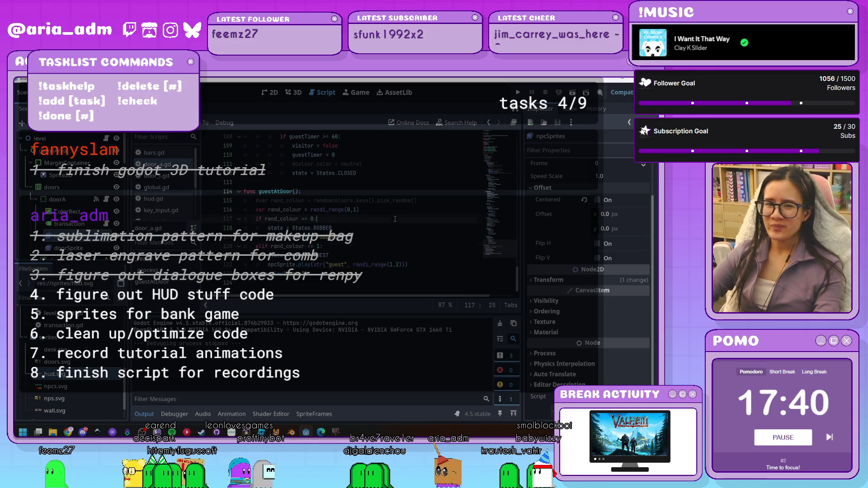
click(406, 265)
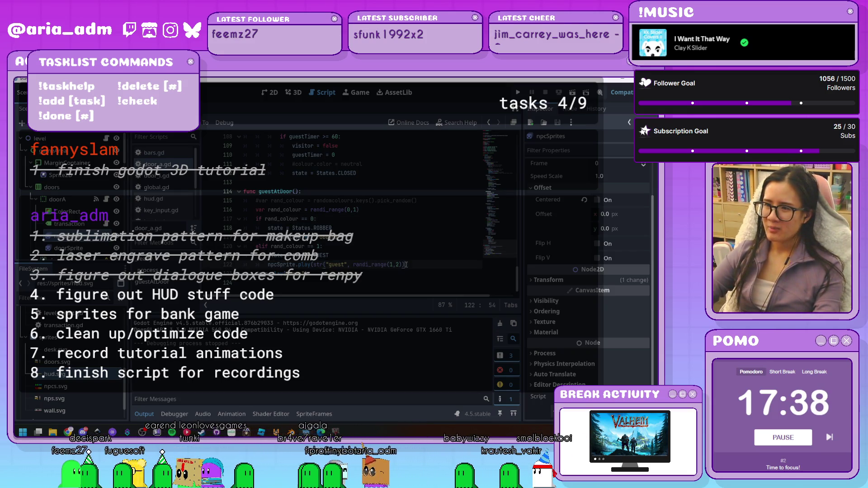
key(Up)
key(Up)
scroll(393, 253, up, 5)
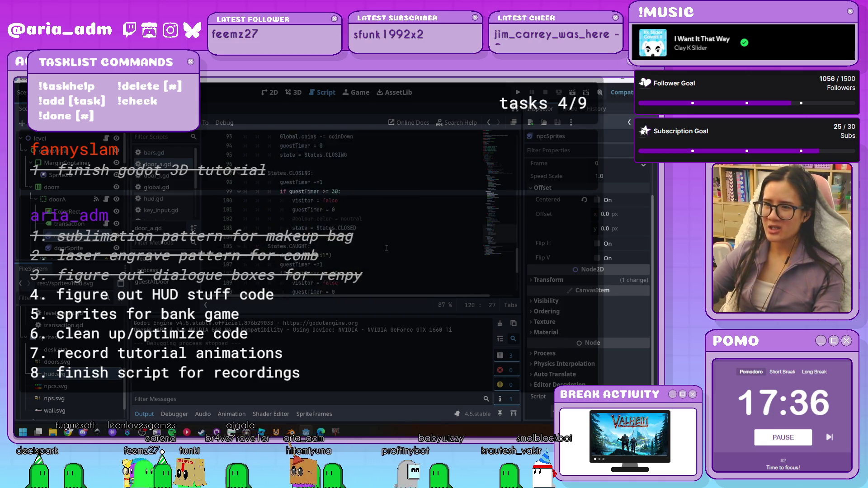
scroll(387, 248, up, 20)
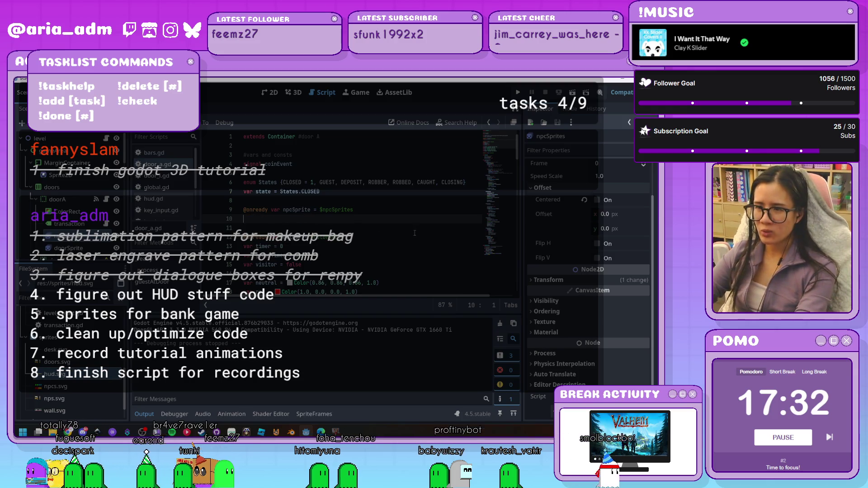
key(BackSpace)
Delete the leftover guestNumber = randi_range(1,2) line flagged by the error, then rerun the game
scroll(415, 233, down, 15)
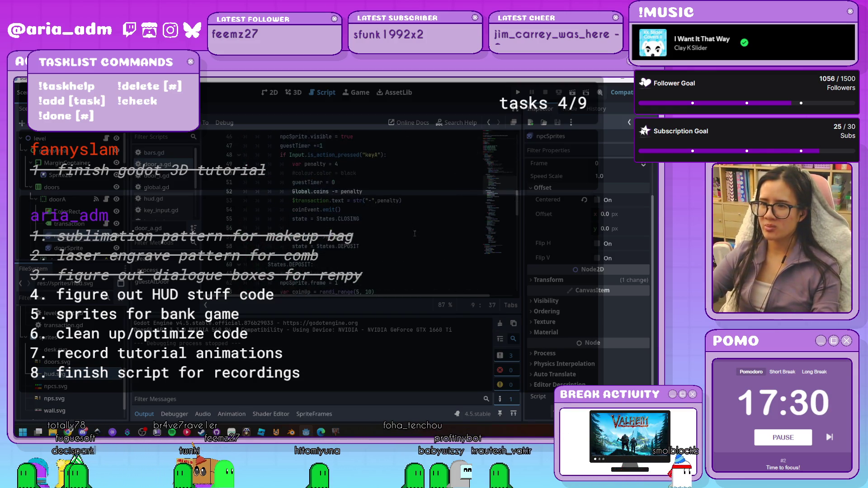
scroll(415, 233, down, 20)
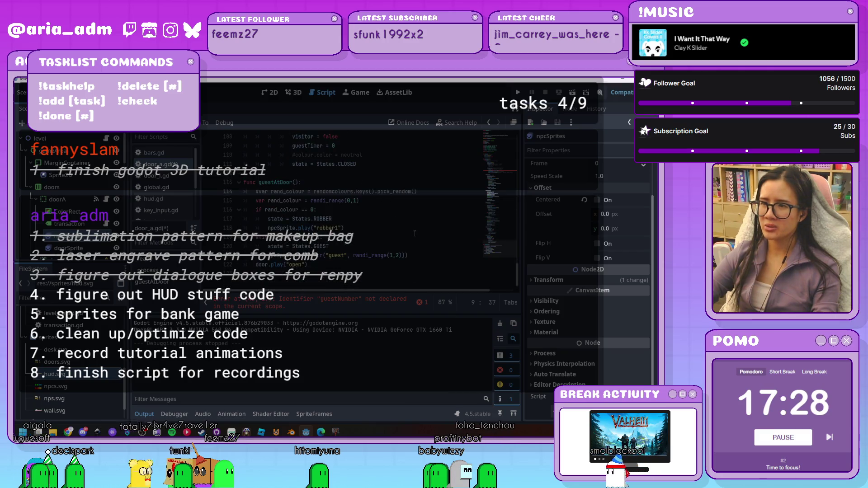
click(342, 298)
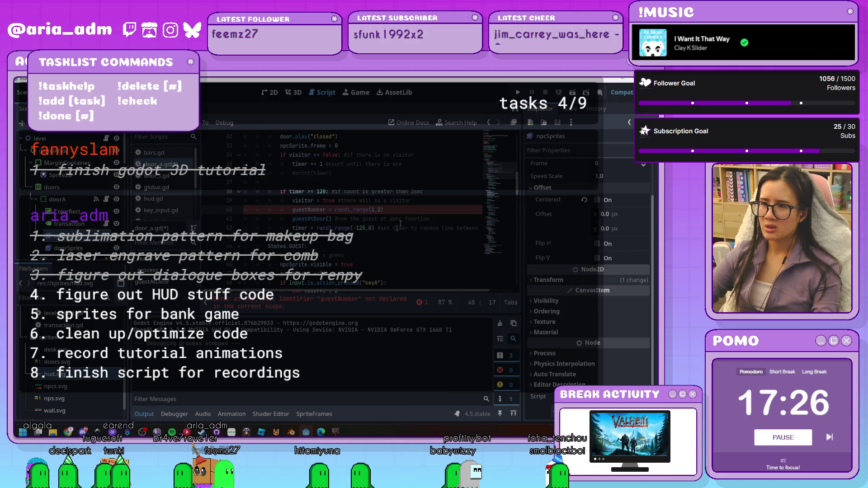
click(425, 200)
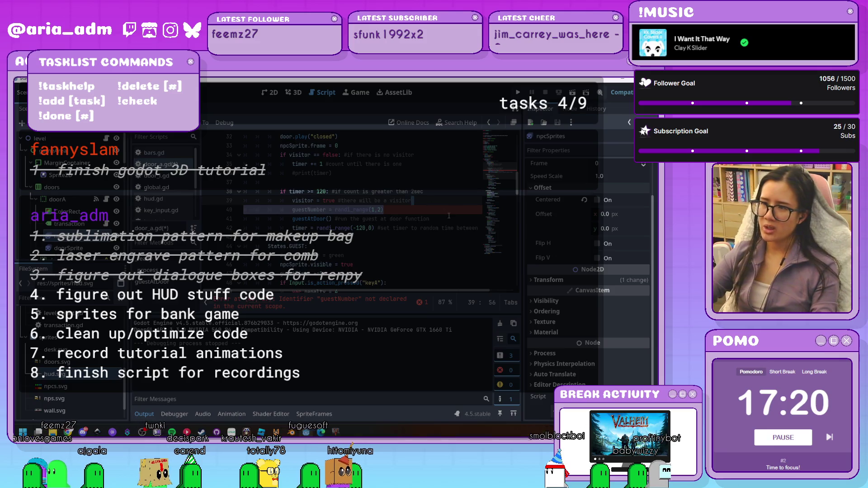
key(BackSpace)
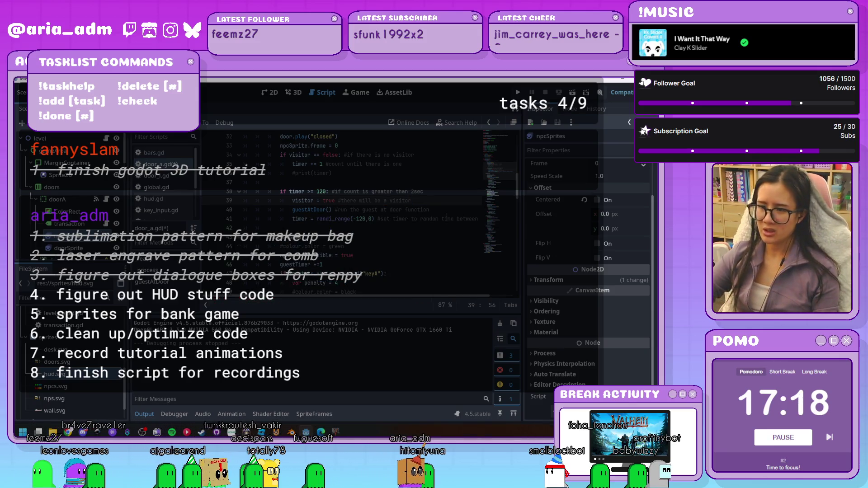
key(F5)
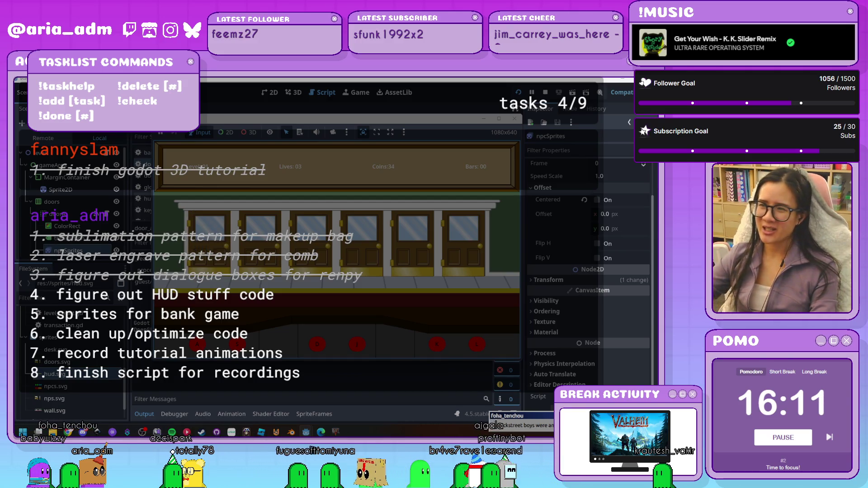
Close the running bank game once a guest has appeared at a door
click(518, 121)
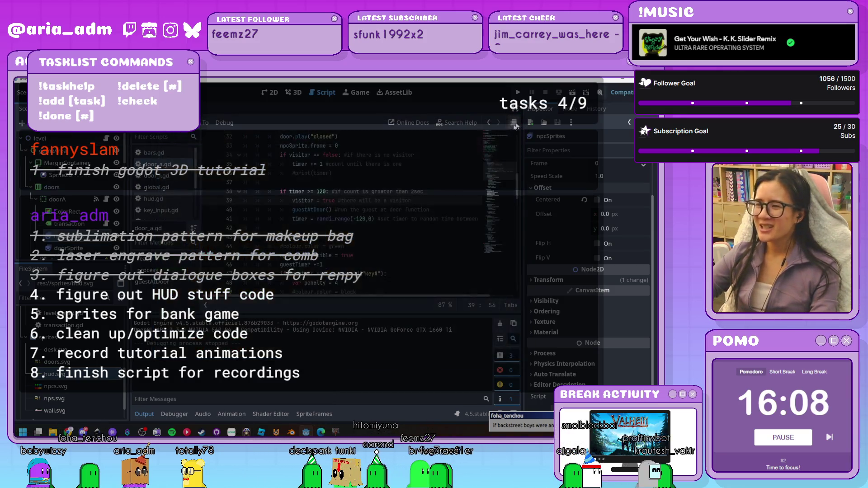
Collapse the output log and widen the script editor by narrowing the Inspector
scroll(419, 265, down, 20)
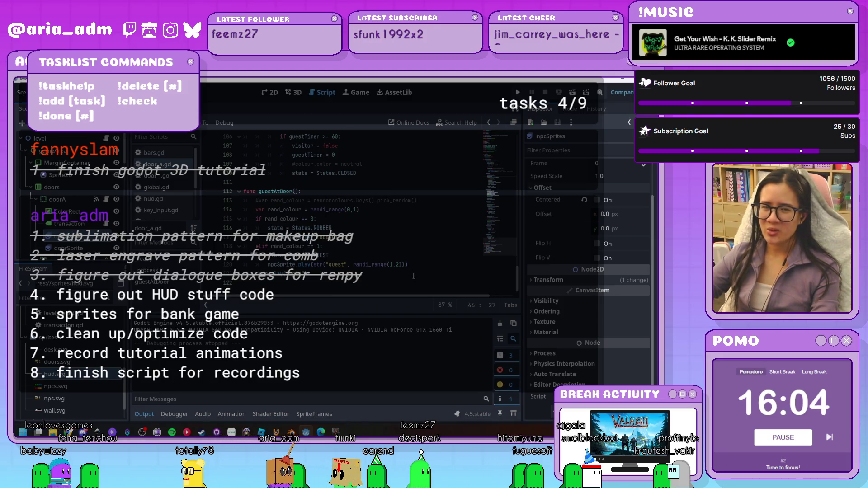
click(152, 414)
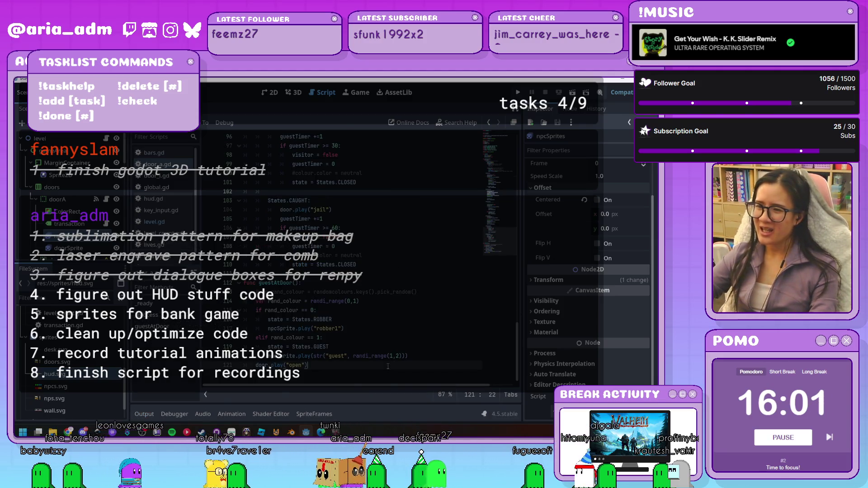
drag(523, 343, 541, 343)
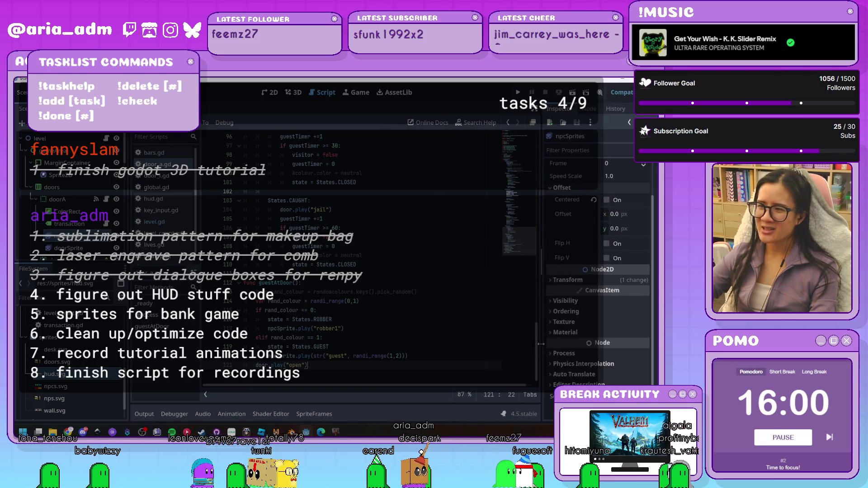